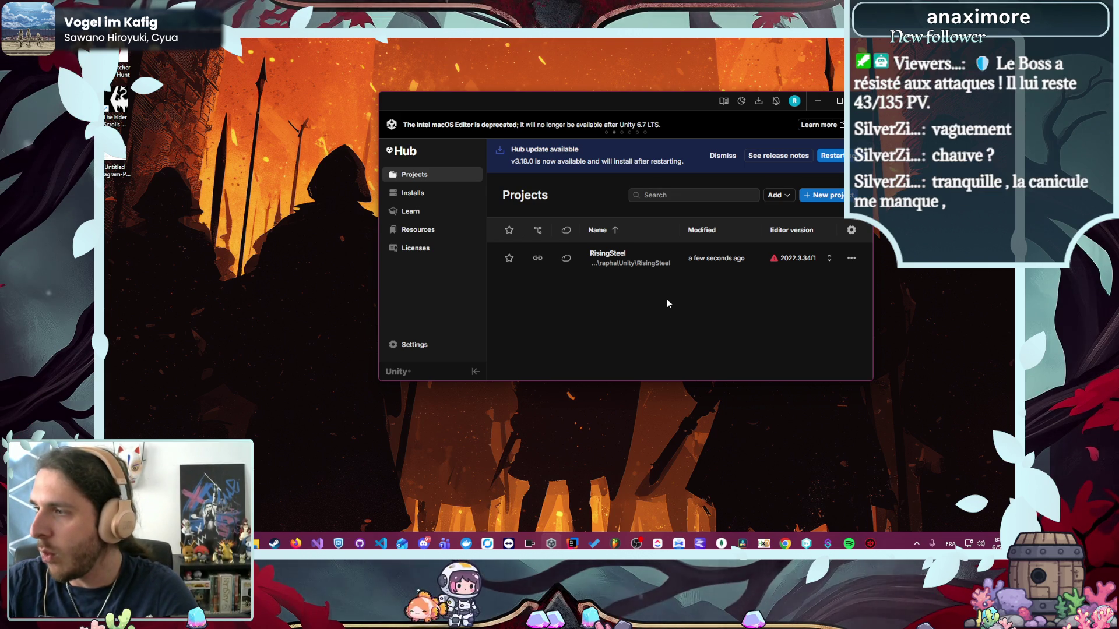
# - Launch the RisingSteel project from Unity Hub's Projects list and minimize the Hub while it loads
pyautogui.click(606, 256)
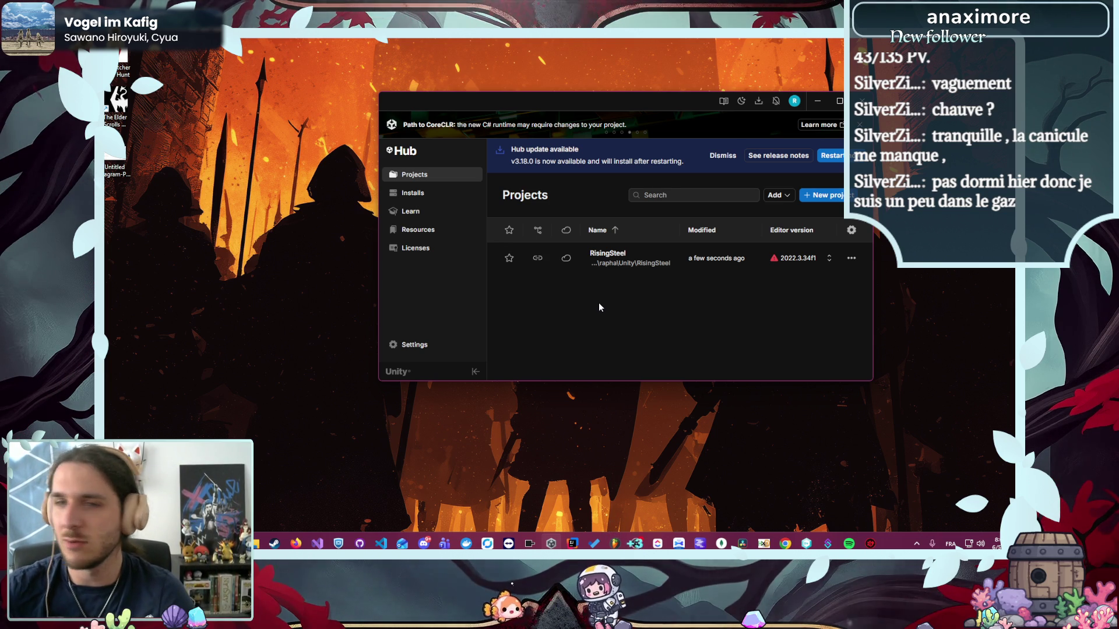
pyautogui.click(817, 101)
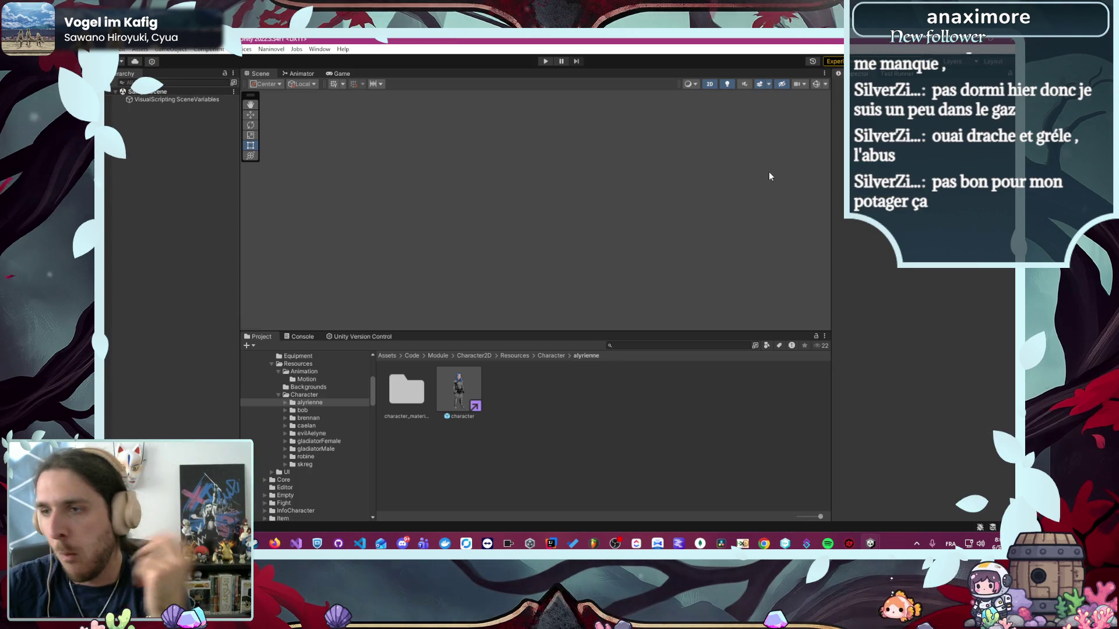
# - Raise the Scene/Project splitter to enlarge the Project panel and browse the asset folder tree
pyautogui.moveTo(548, 329); pyautogui.dragTo(550, 298)
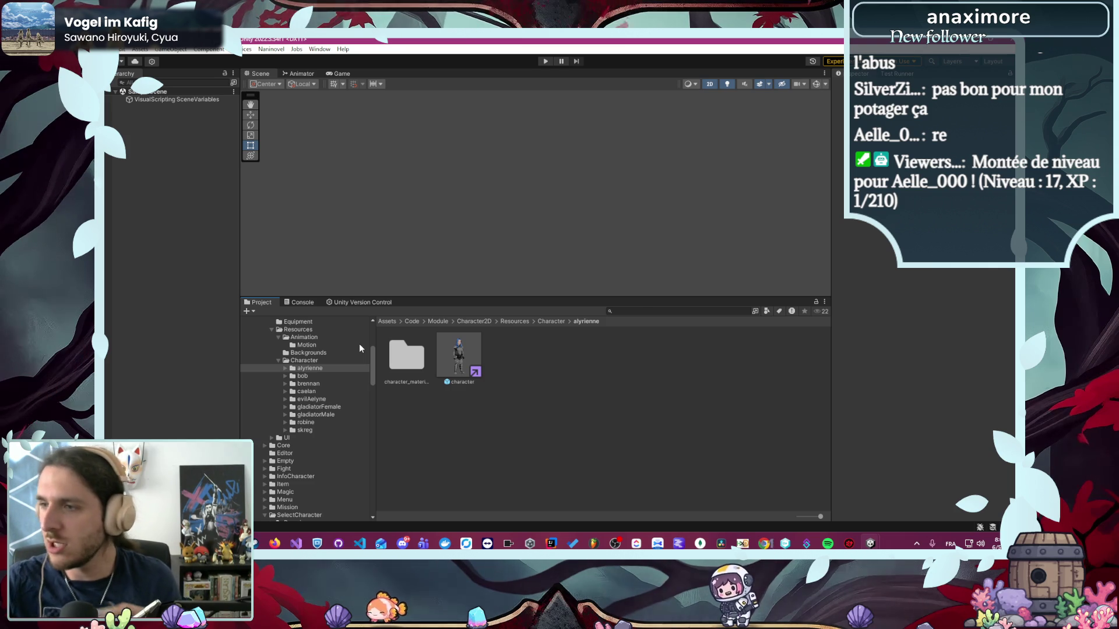
pyautogui.scroll(-5, 311, 372)
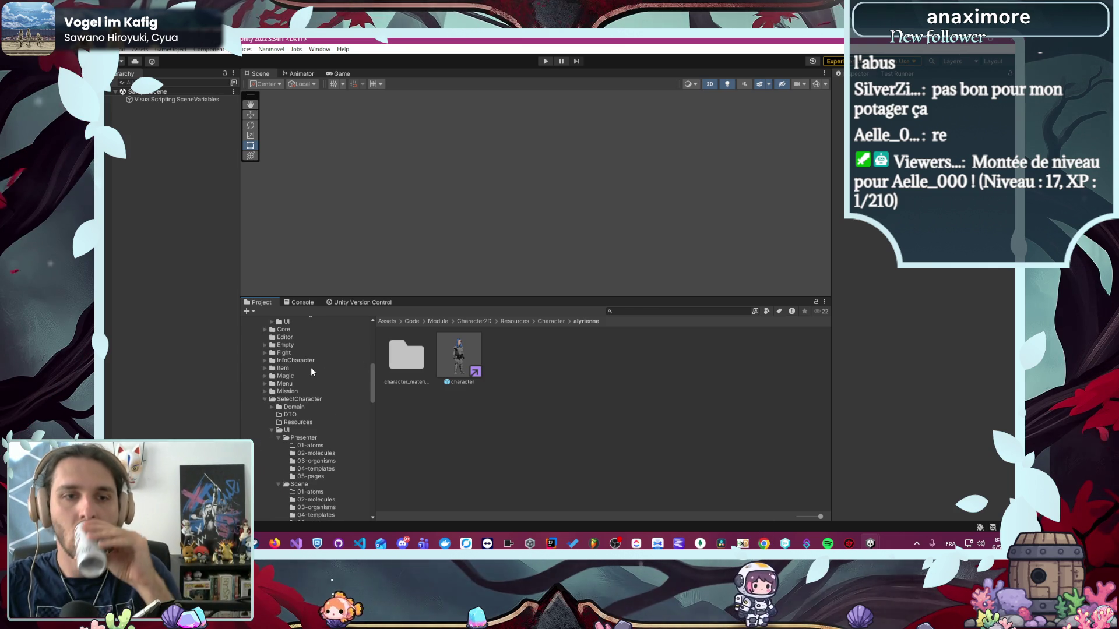
pyautogui.scroll(10, 311, 370)
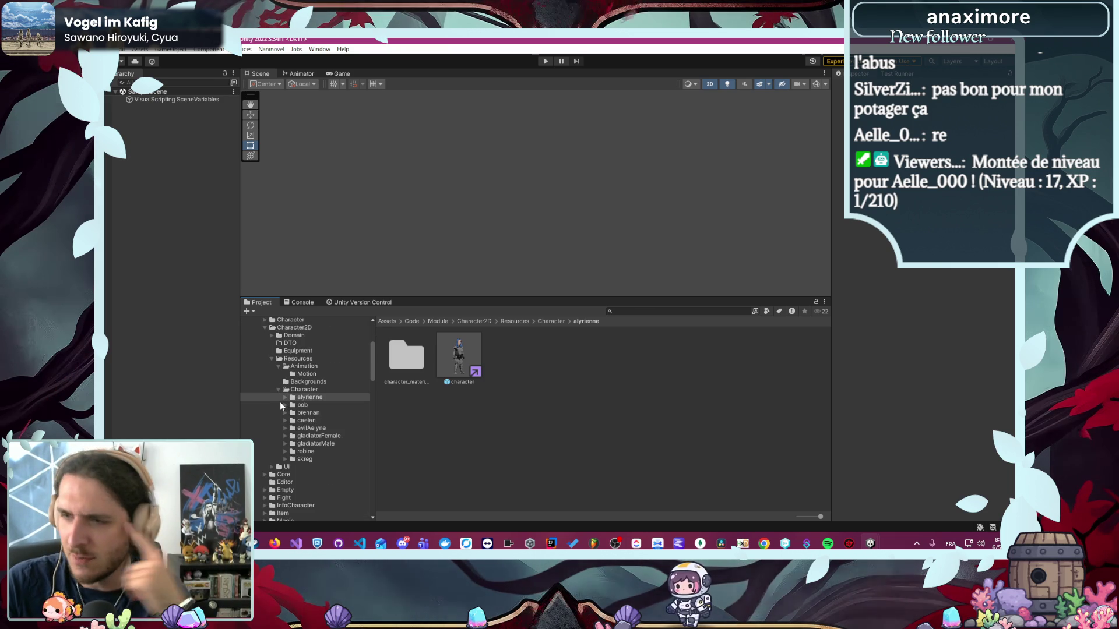
pyautogui.scroll(-5, 279, 401)
pyautogui.scroll(4, 279, 398)
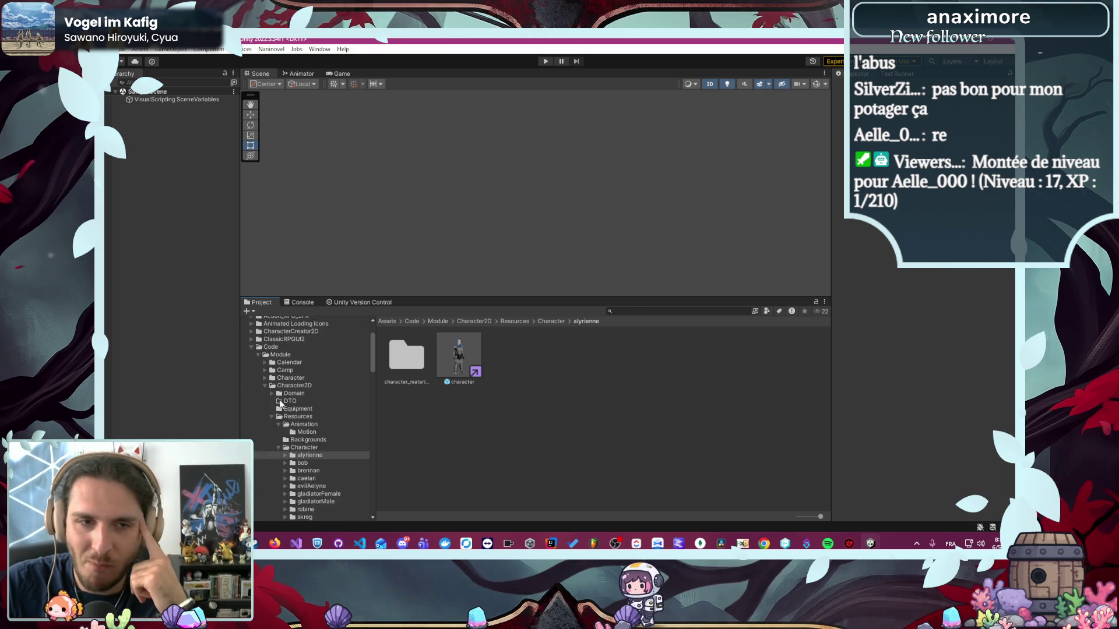
pyautogui.scroll(2, 260, 399)
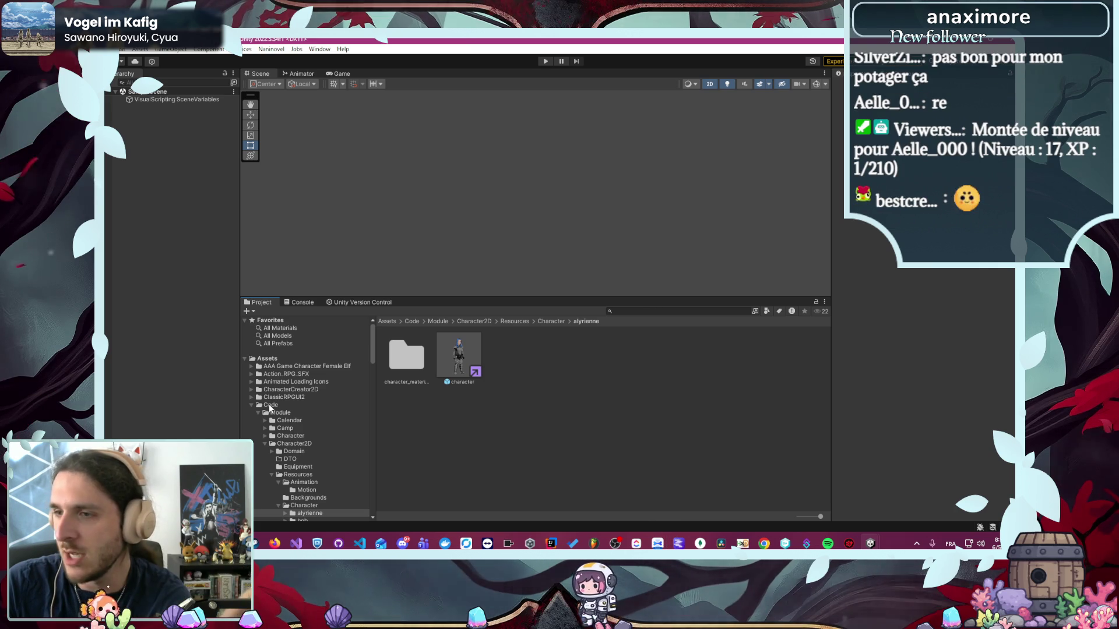
pyautogui.scroll(-2, 270, 404)
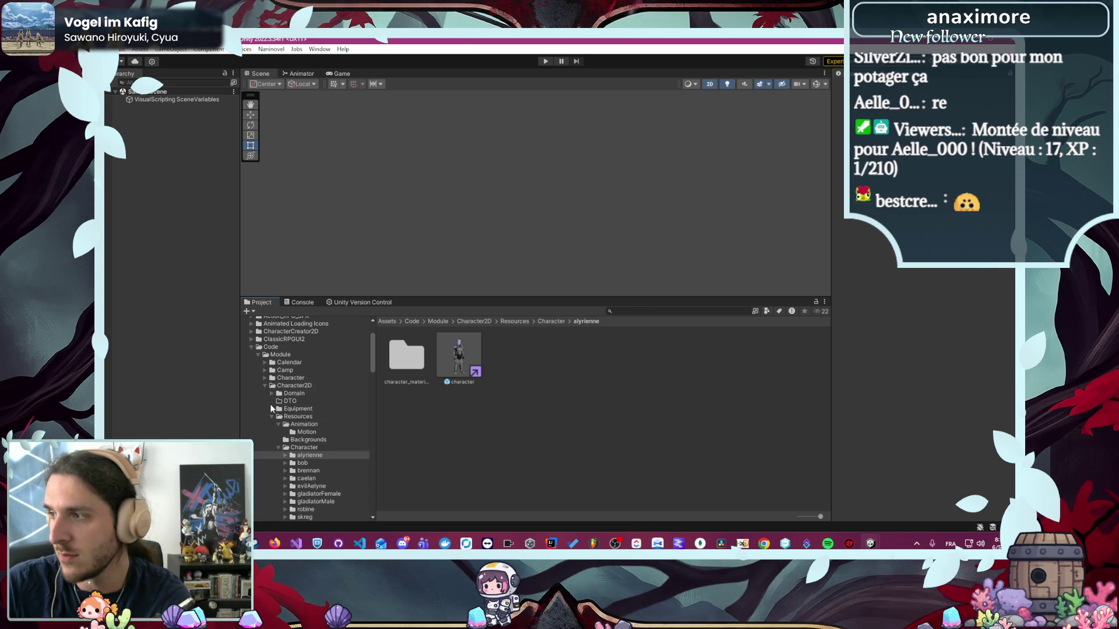
pyautogui.scroll(-2, 268, 424)
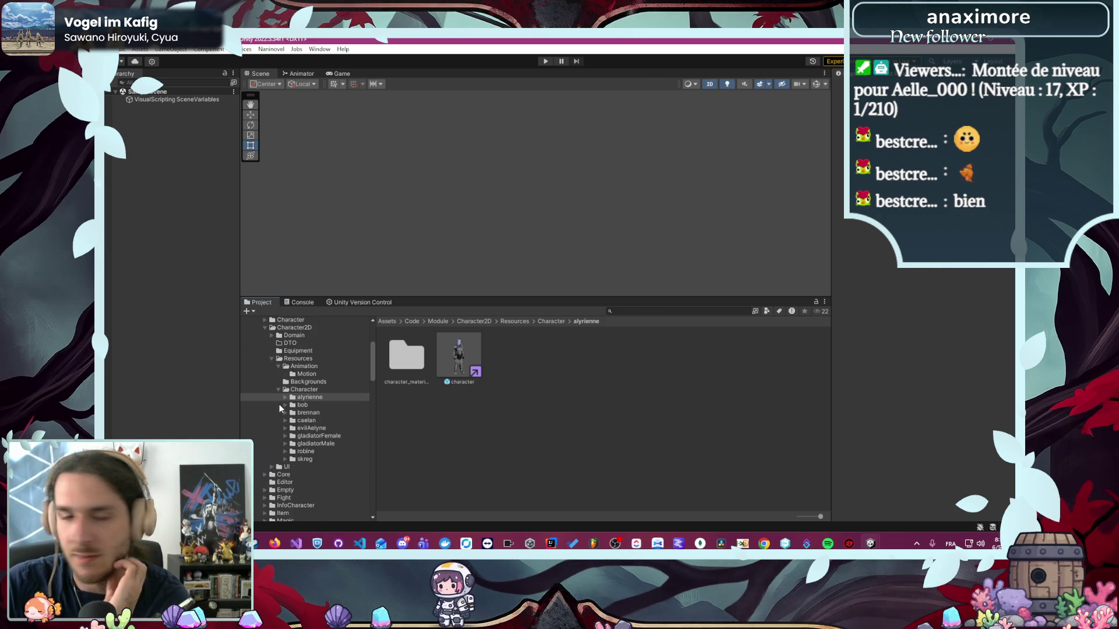
pyautogui.scroll(1, 307, 424)
pyautogui.scroll(1, 307, 425)
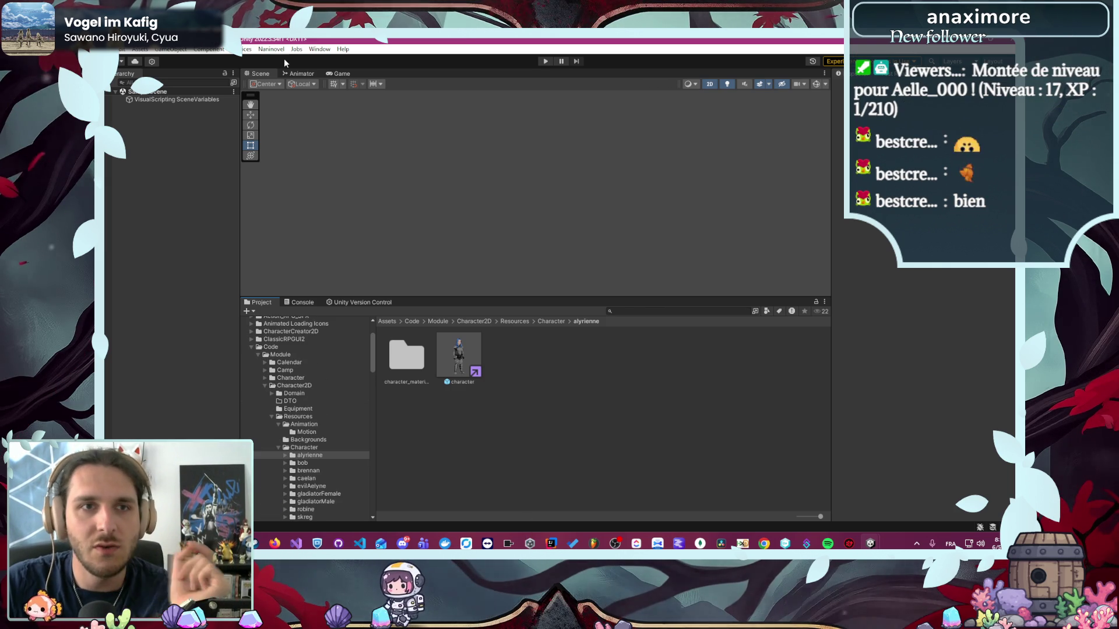
# - Open Naninovel's Movies resource settings, switch to the UI page, and expand its UI resources list
pyautogui.click(271, 49)
pyautogui.moveTo(313, 110)
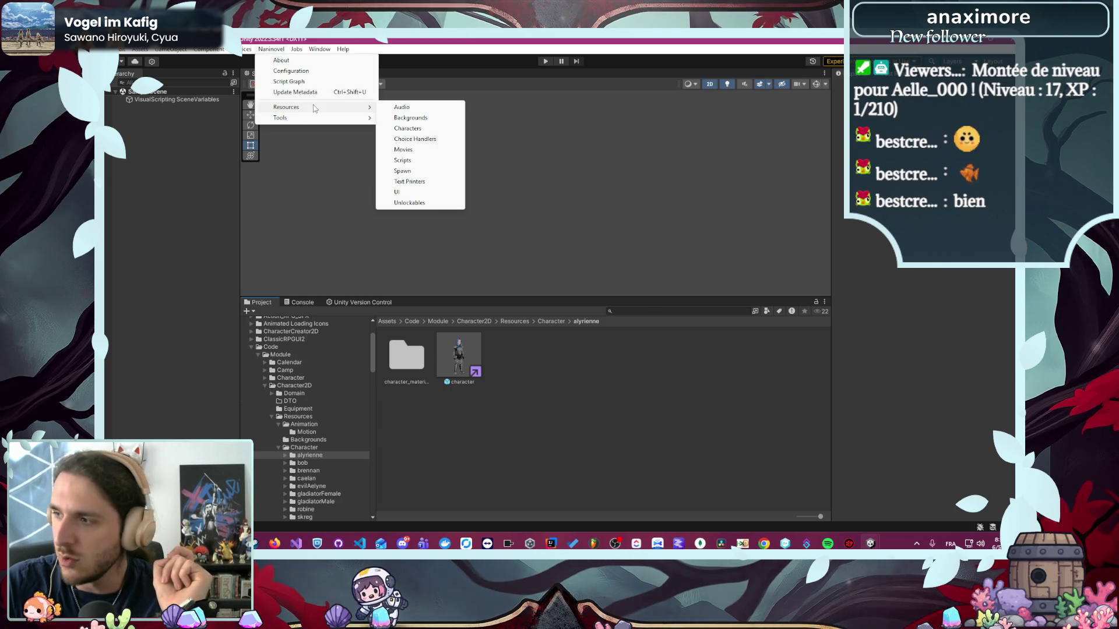
pyautogui.click(403, 149)
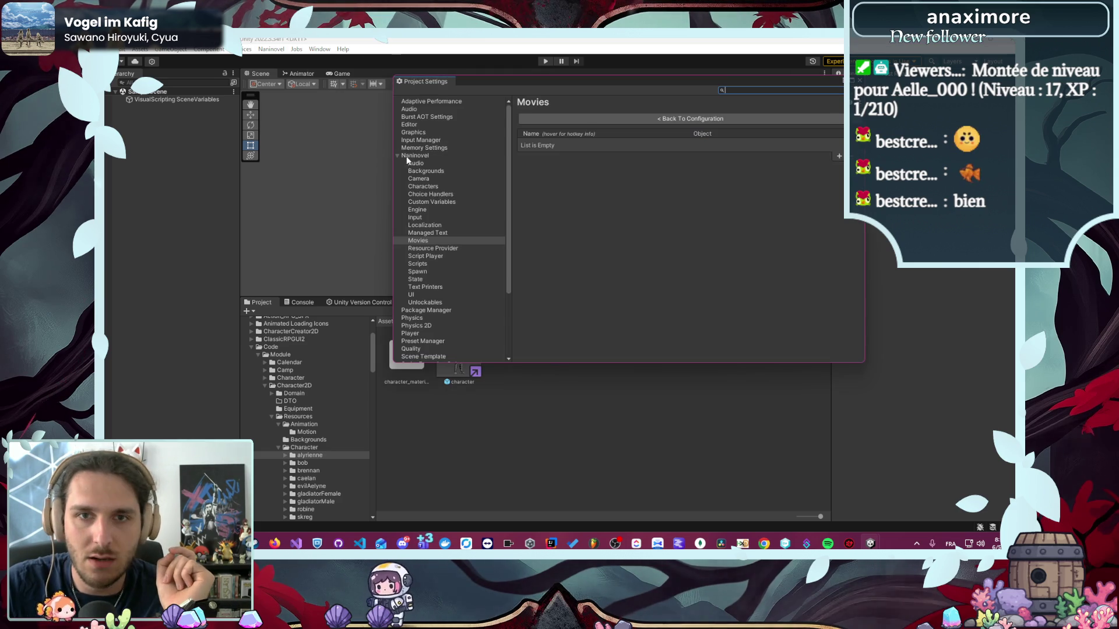
pyautogui.click(418, 287)
pyautogui.click(418, 294)
pyautogui.click(672, 173)
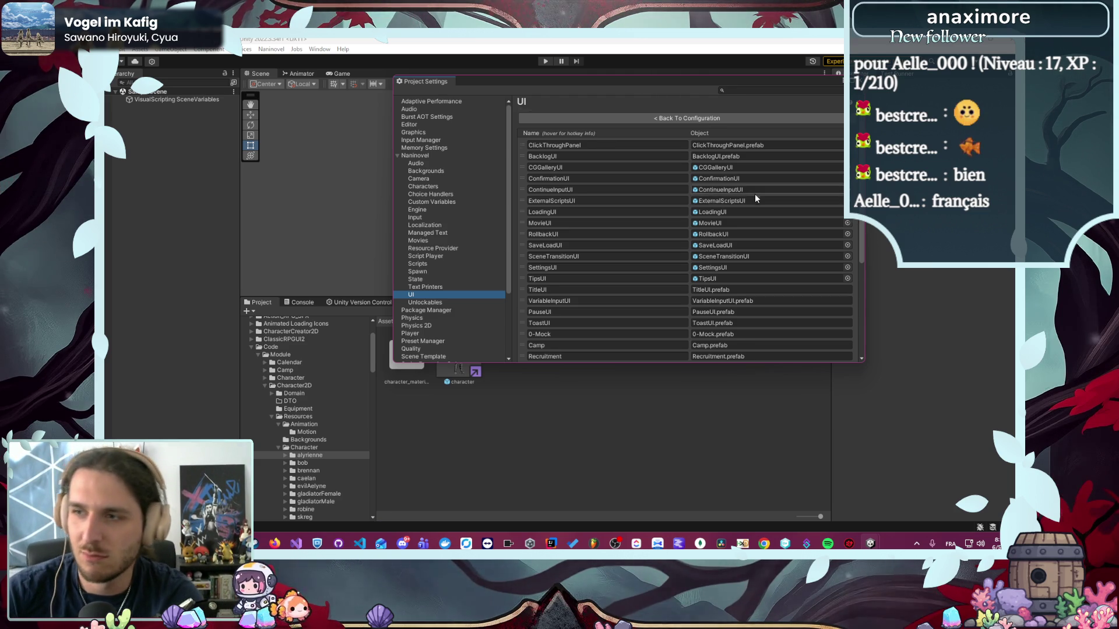
# - Scroll through the UI resources list to review entries such as Camp, Recruitment and Shop
pyautogui.scroll(-5, 746, 245)
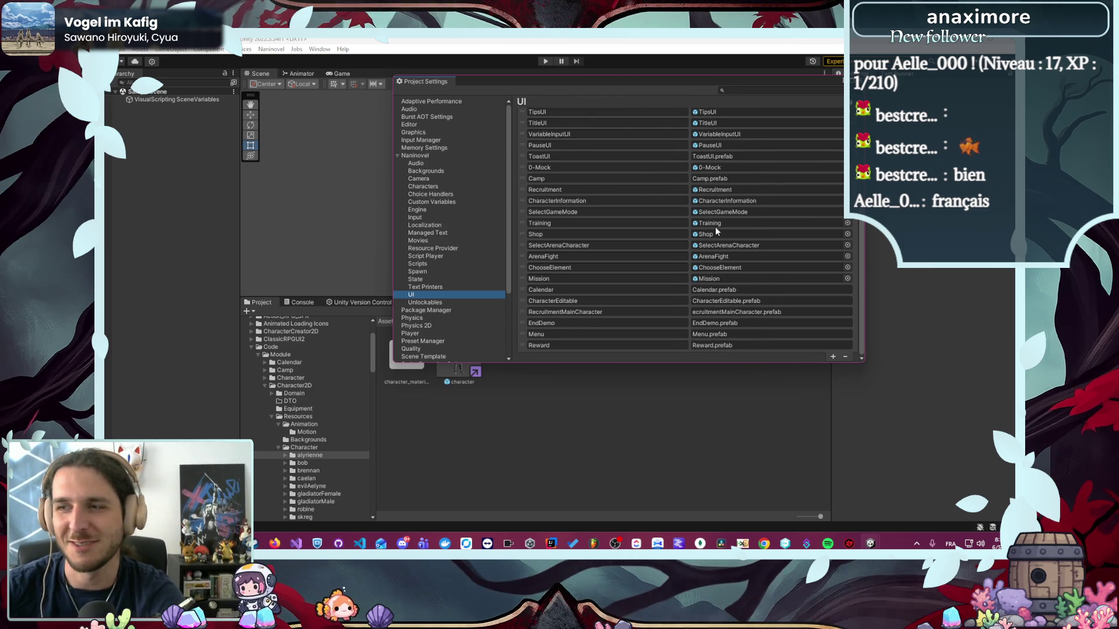
pyautogui.scroll(3, 714, 245)
pyautogui.scroll(-3, 713, 307)
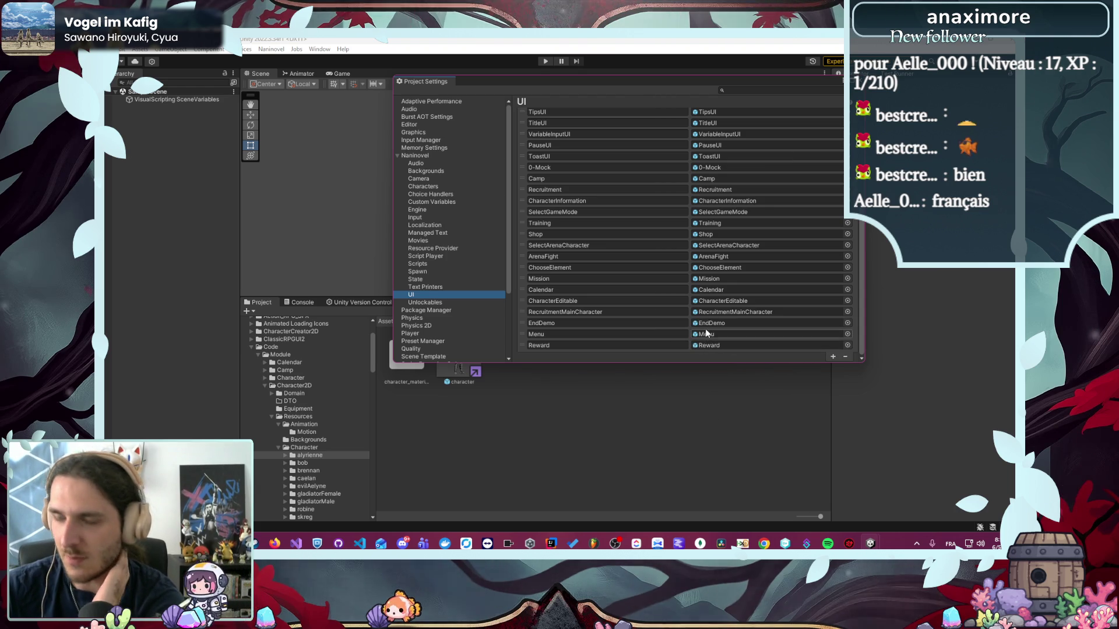
pyautogui.scroll(5, 710, 329)
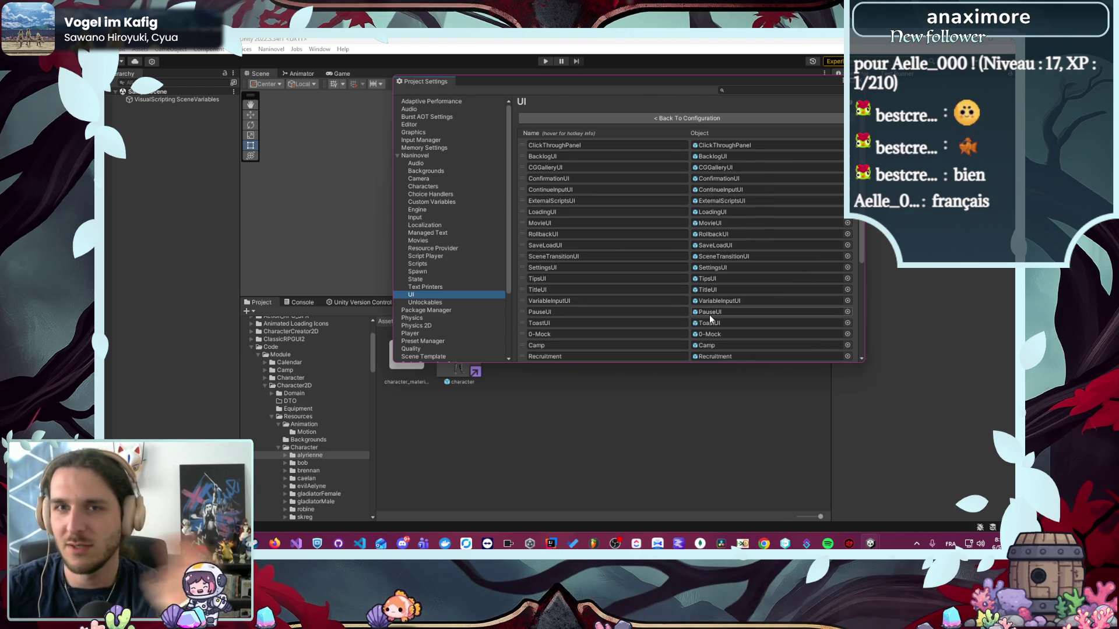
pyautogui.scroll(-5, 709, 315)
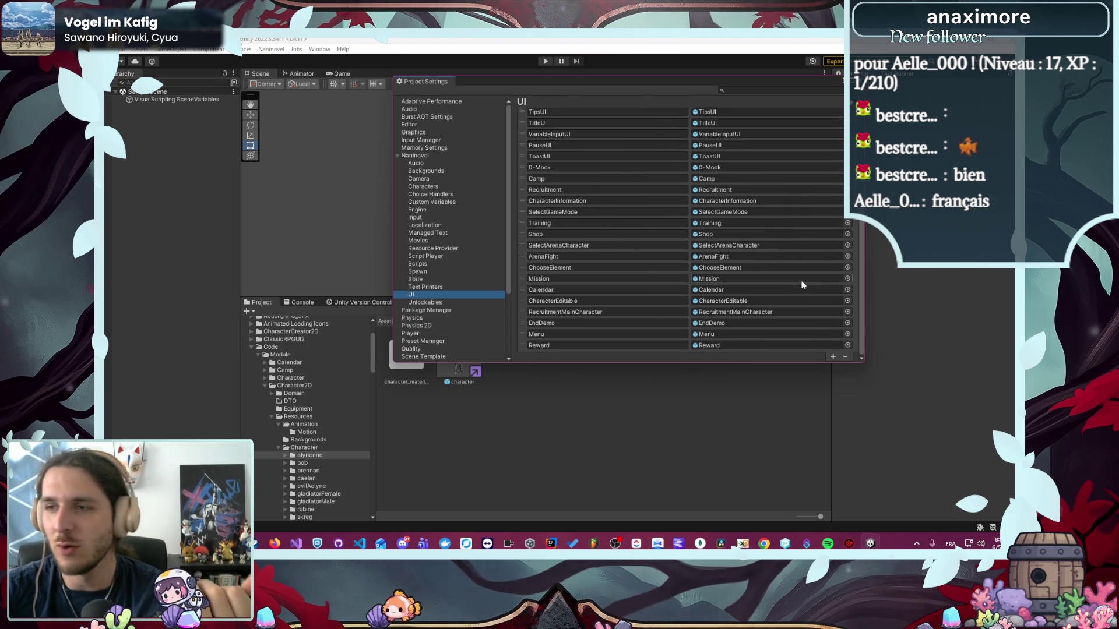
pyautogui.scroll(1, 784, 298)
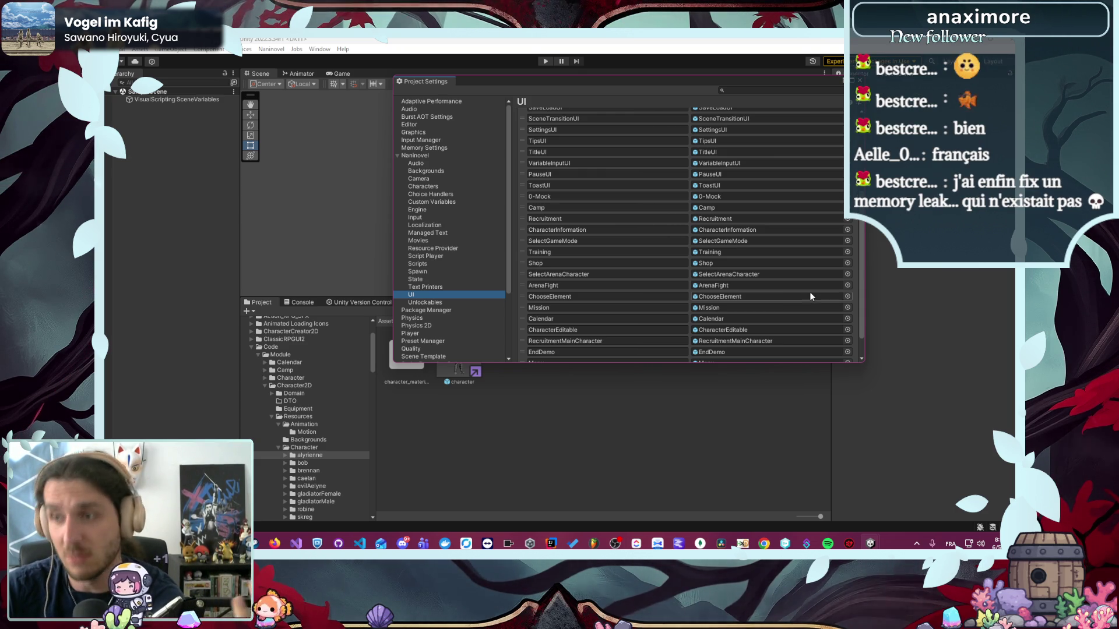
pyautogui.scroll(2, 799, 303)
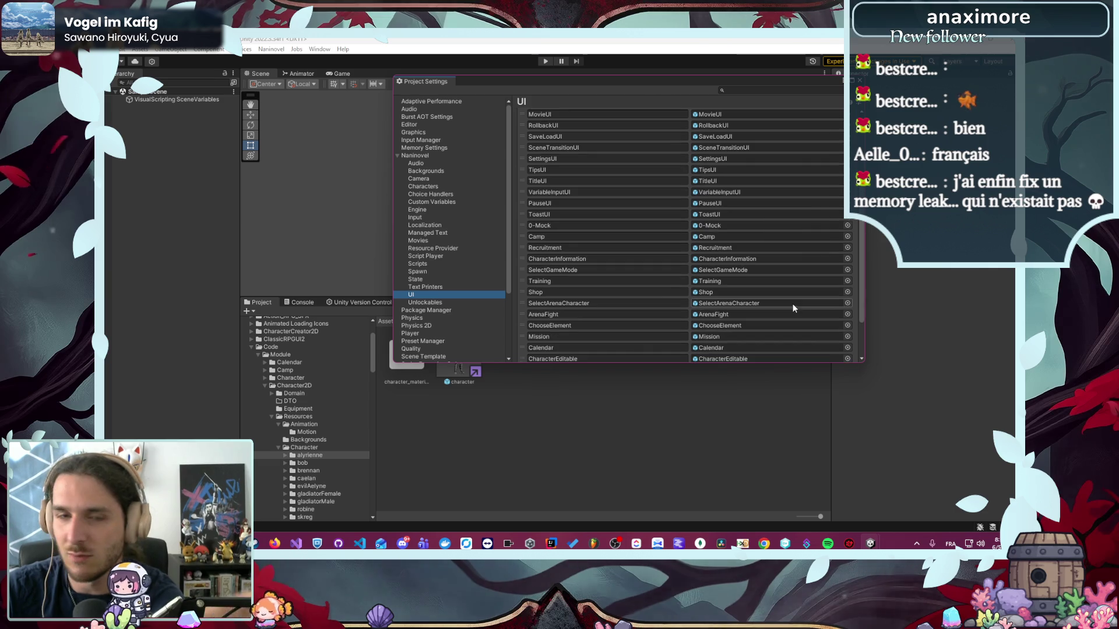
pyautogui.scroll(5, 786, 298)
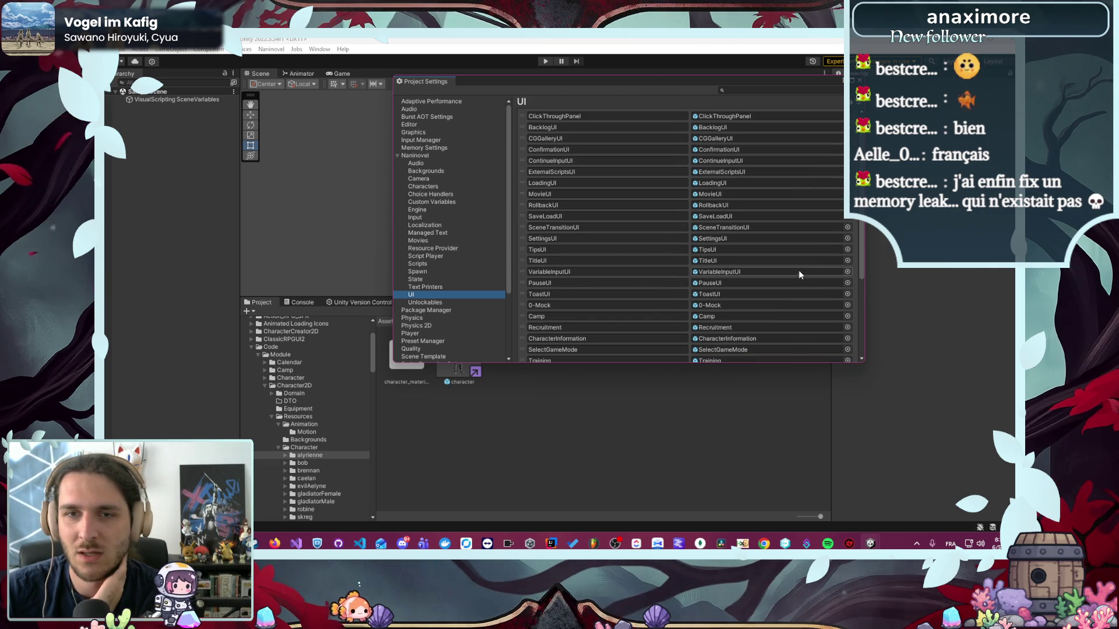
pyautogui.scroll(-2, 792, 277)
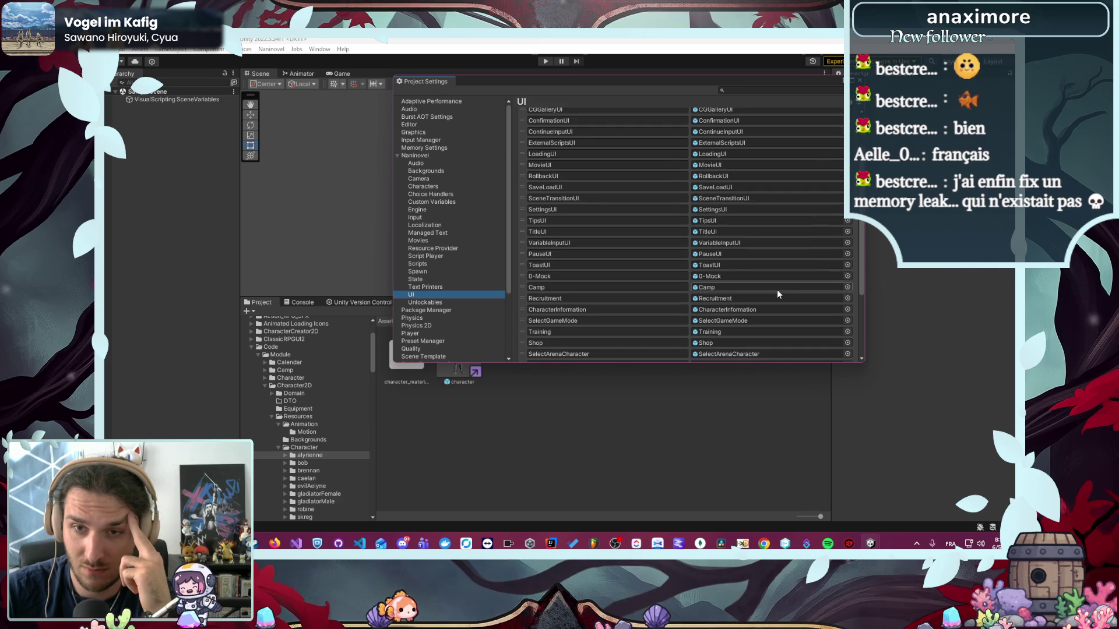
pyautogui.scroll(-5, 834, 298)
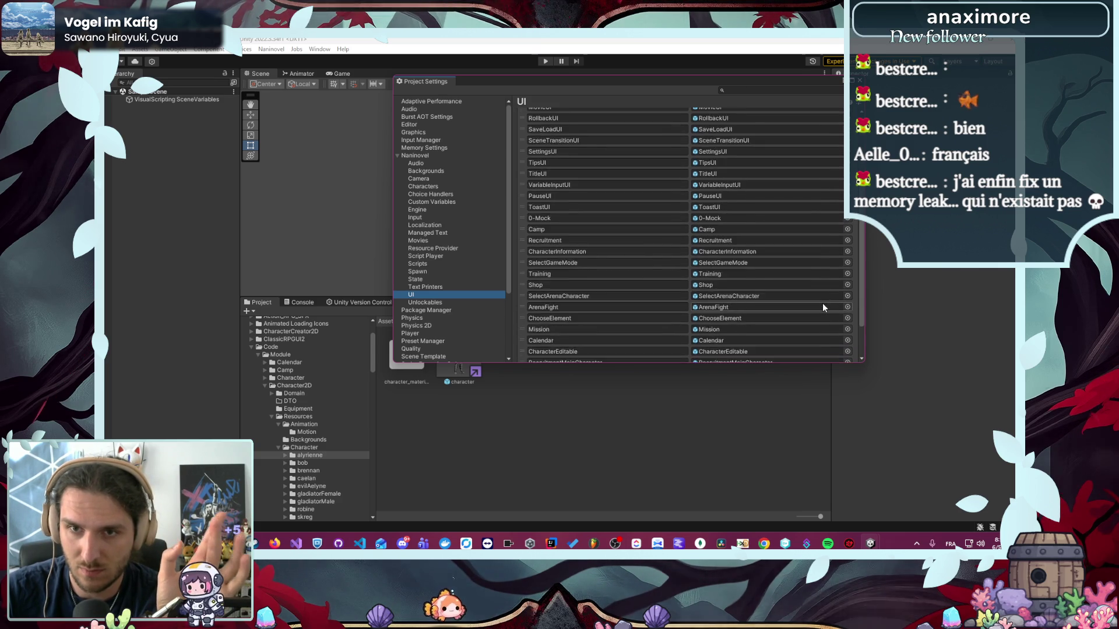
# - Locate the RecruitmentMainCharacter prefab from its resource entry and open it in Prefab Mode
pyautogui.click(847, 312)
pyautogui.doubleClick(813, 312)
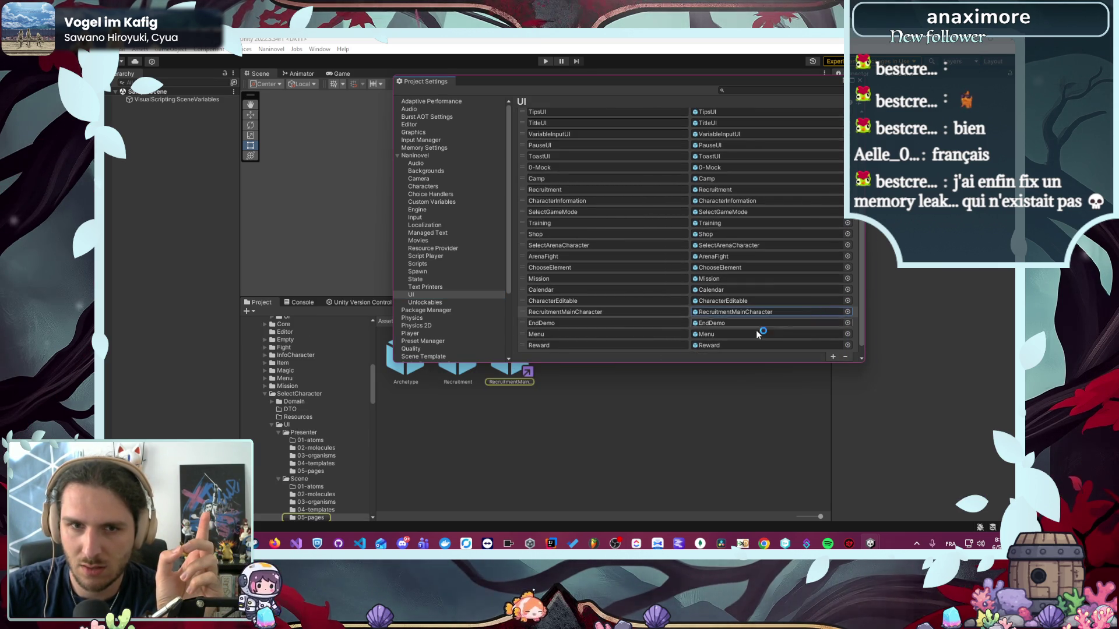
pyautogui.doubleClick(511, 376)
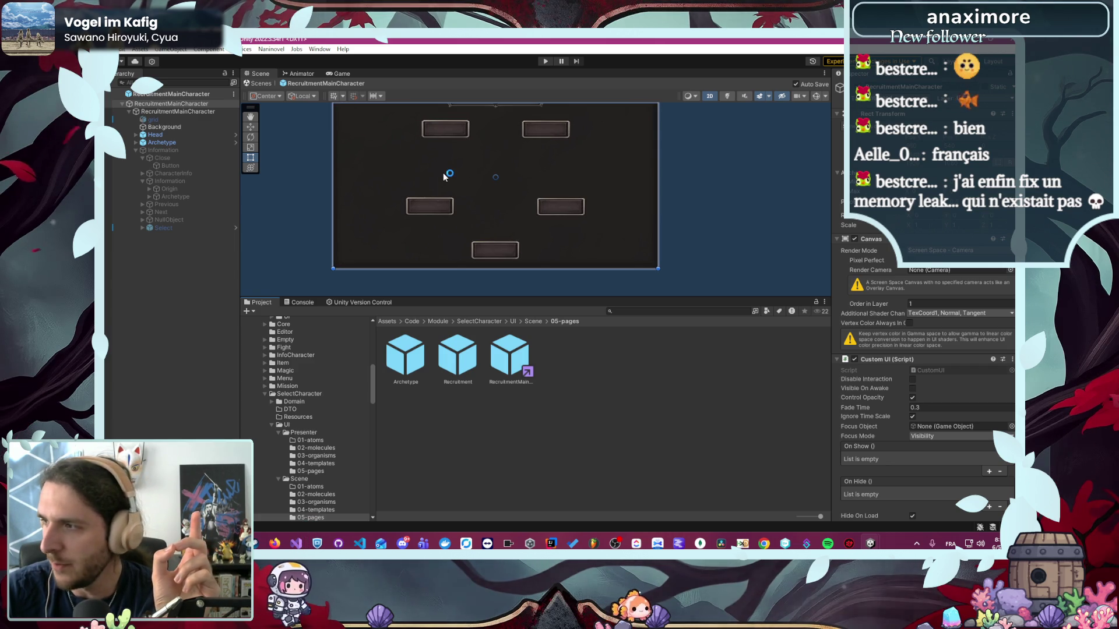
pyautogui.moveTo(332, 174); pyautogui.dragTo(407, 193)
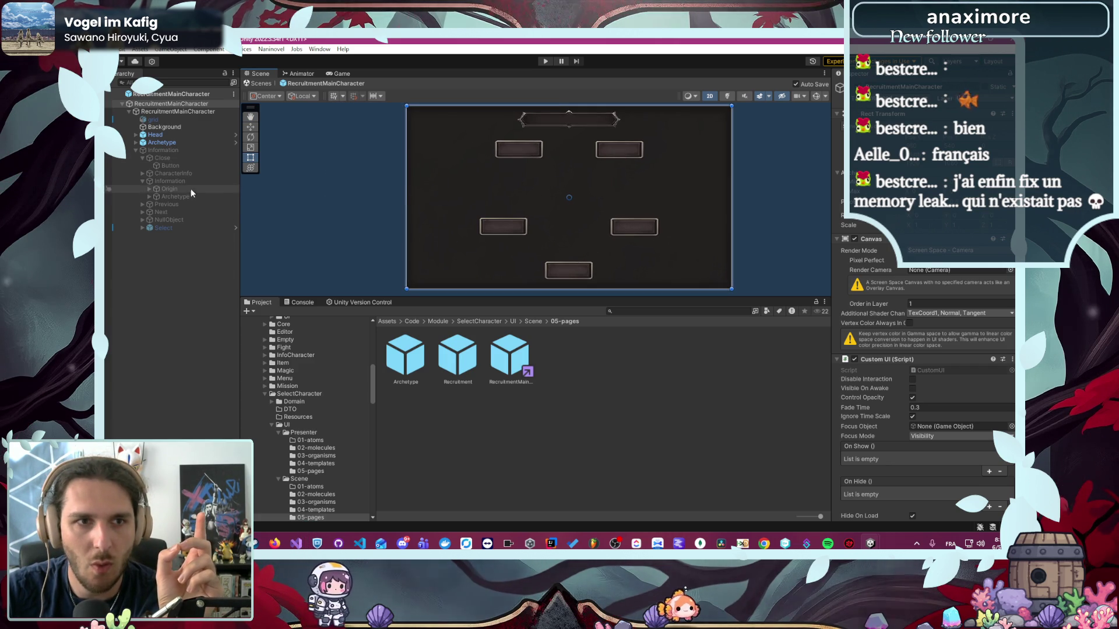
# - Expand Archetype and deactivate its Primal button
pyautogui.click(137, 143)
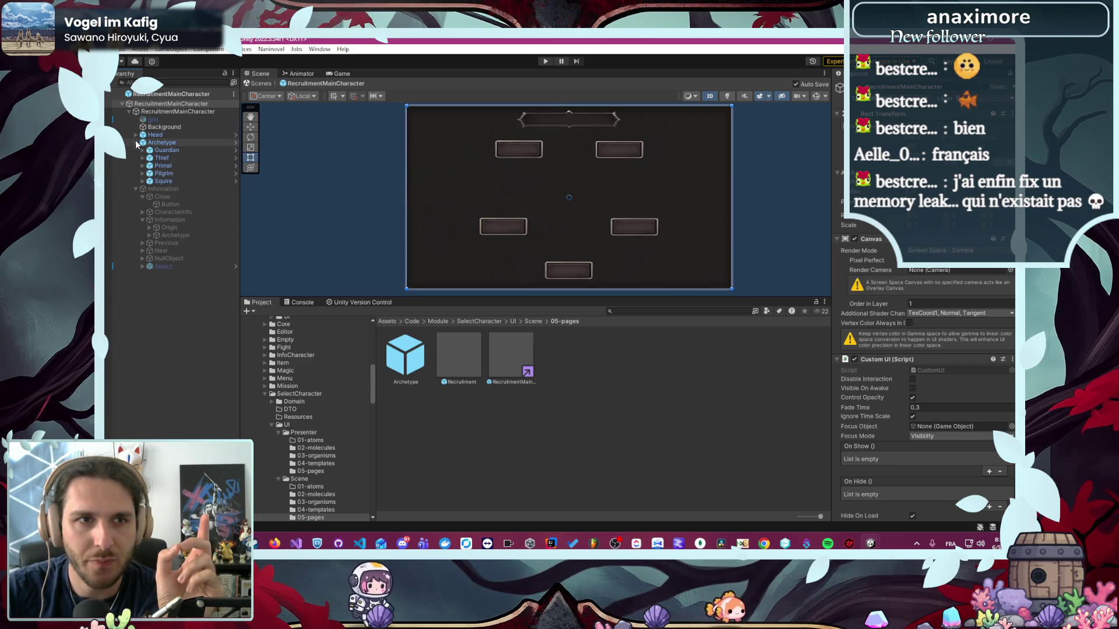
pyautogui.click(178, 166)
pyautogui.click(856, 86)
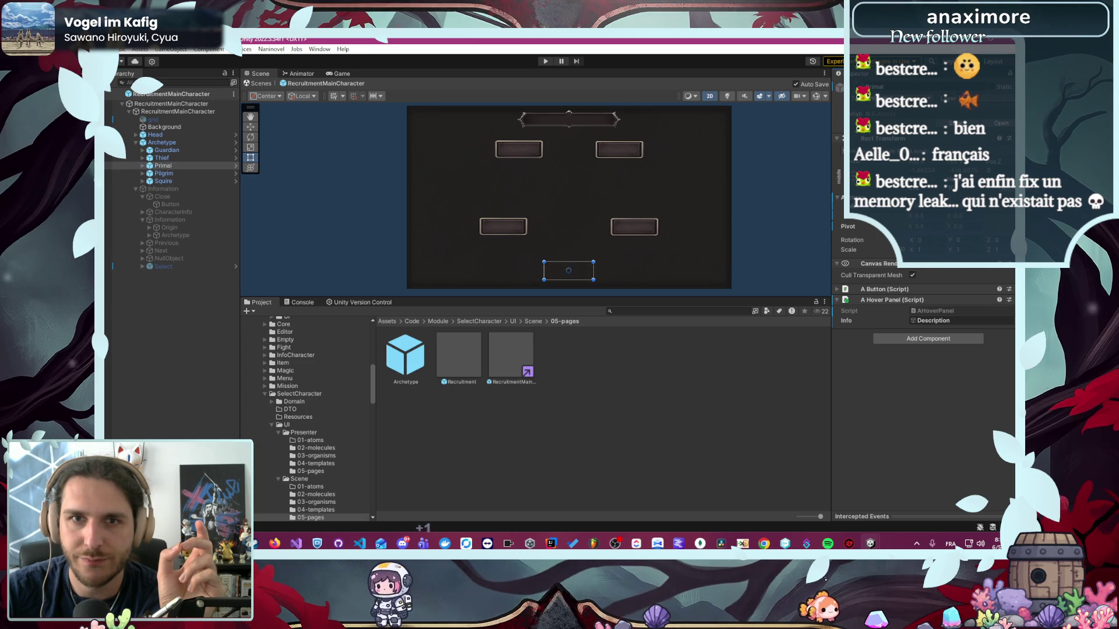
pyautogui.click(175, 143)
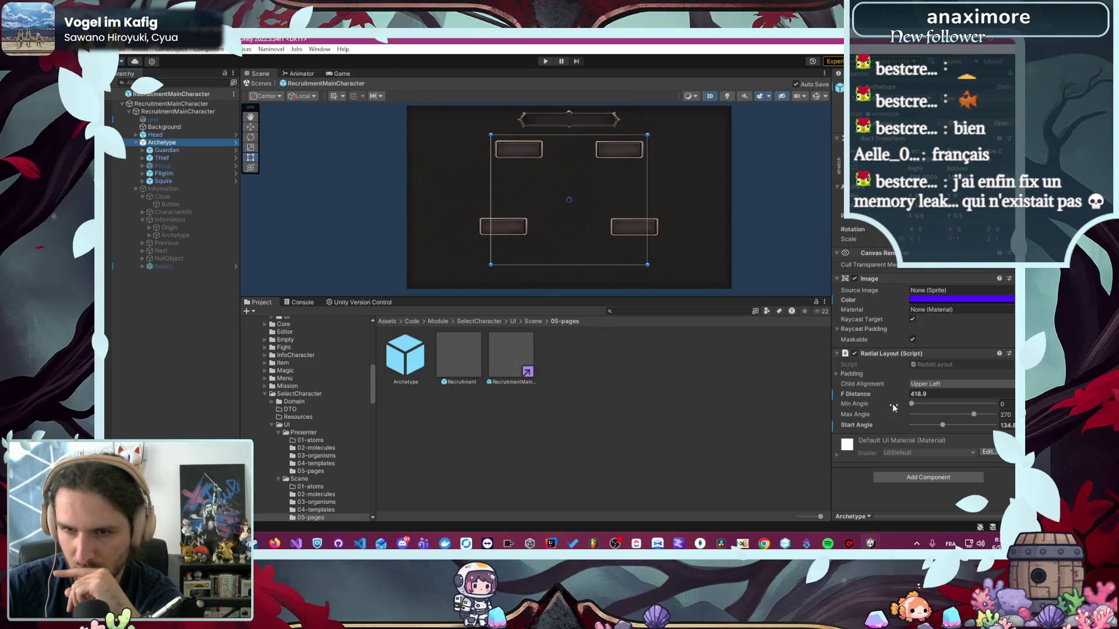
# - Experiment with the radial layout's max and start angles, then reactivate the Primal button
pyautogui.moveTo(972, 415); pyautogui.dragTo(973, 415)
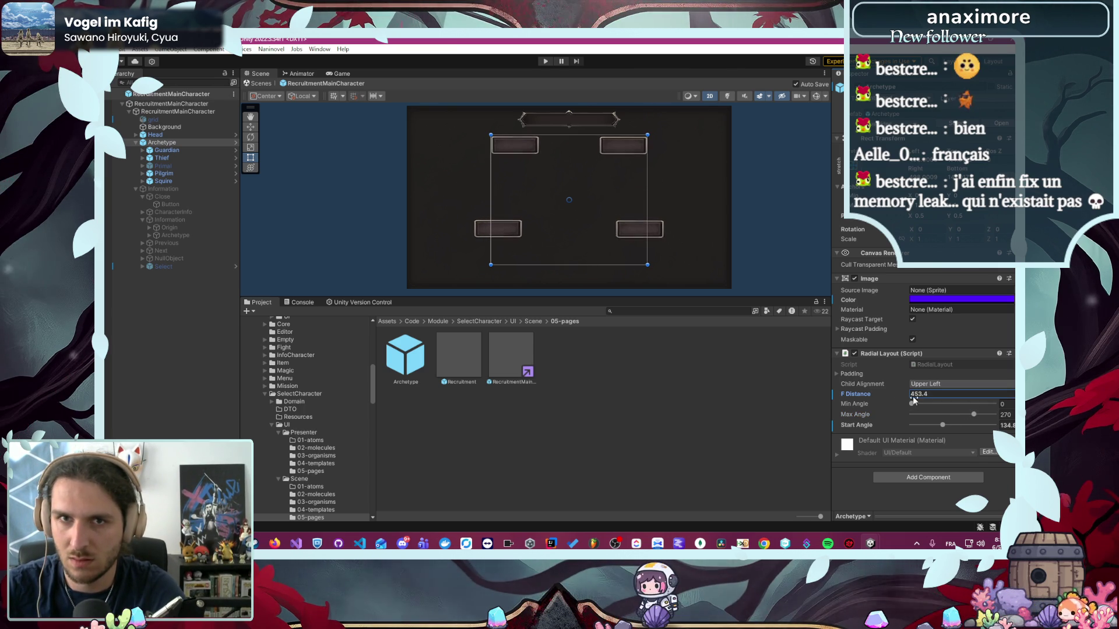
pyautogui.moveTo(935, 425); pyautogui.dragTo(901, 429)
pyautogui.moveTo(973, 414)
pyautogui.mouseDown()
pyautogui.moveTo(913, 416)
pyautogui.moveTo(973, 416)
pyautogui.moveTo(999, 434)
pyautogui.mouseUp()
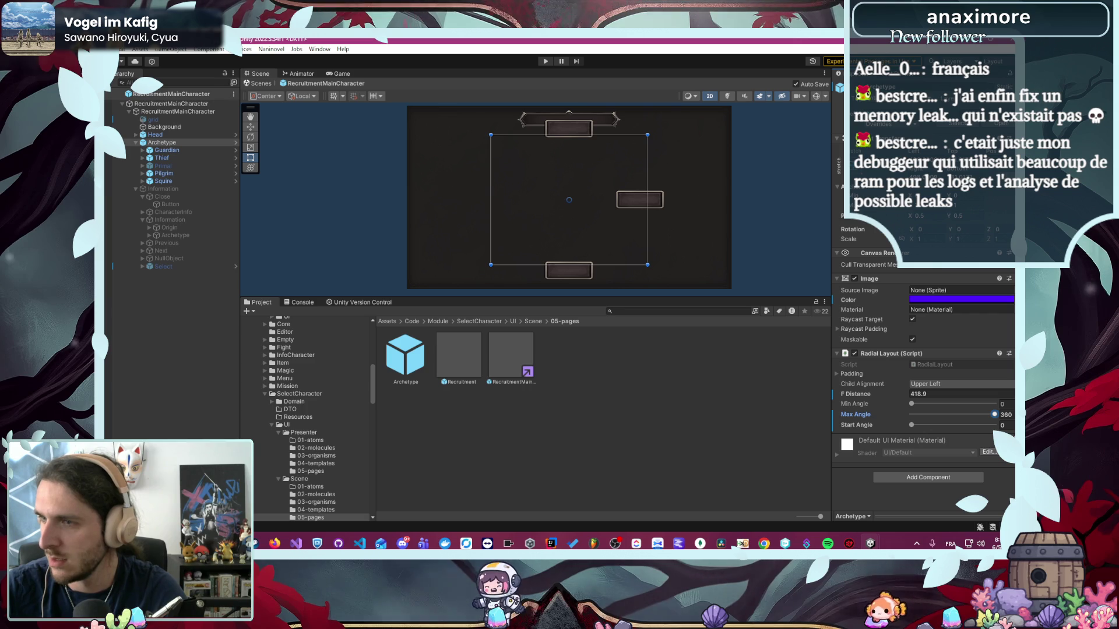
pyautogui.click(163, 166)
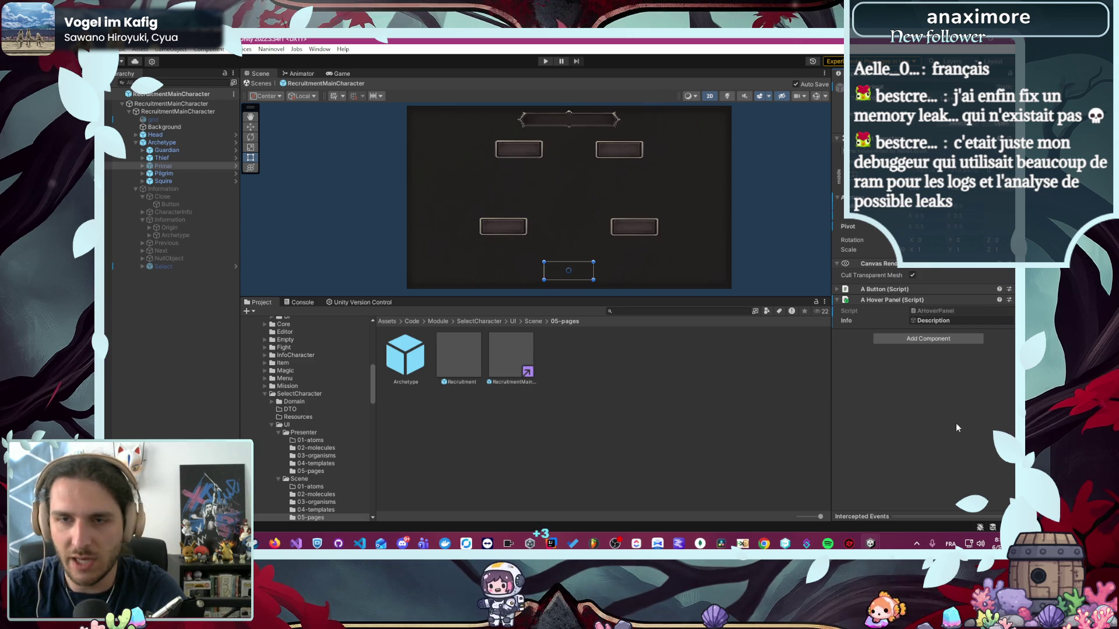
pyautogui.click(187, 143)
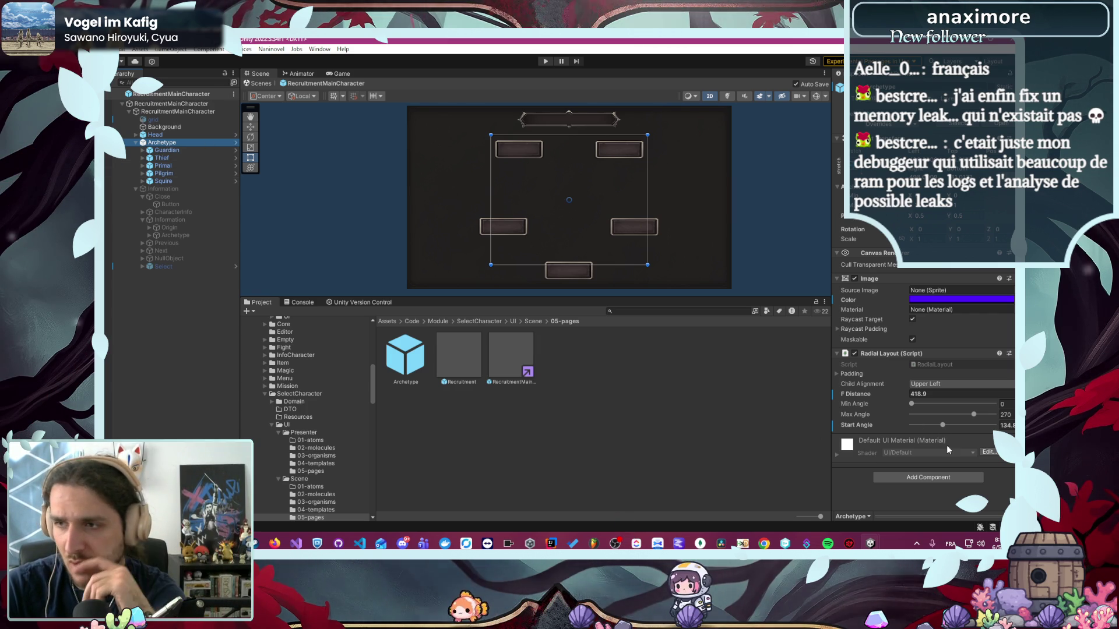
# - Set Archetype's max angle to 318 with start angle 90, then try dragging Primal below Select
pyautogui.moveTo(973, 414); pyautogui.dragTo(959, 414)
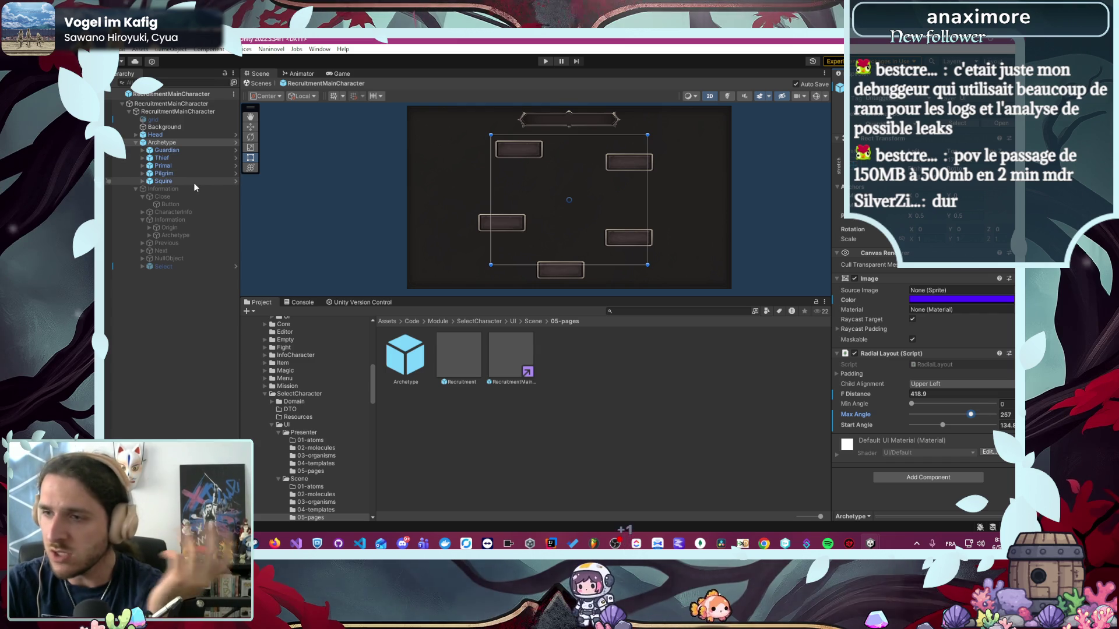
pyautogui.click(186, 166)
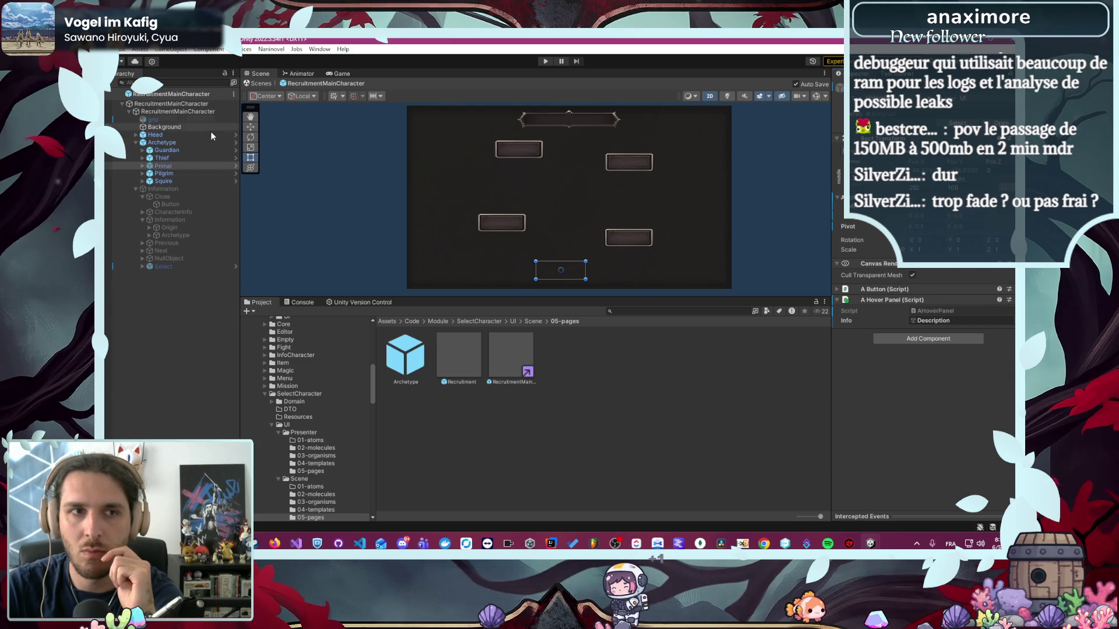
pyautogui.click(201, 144)
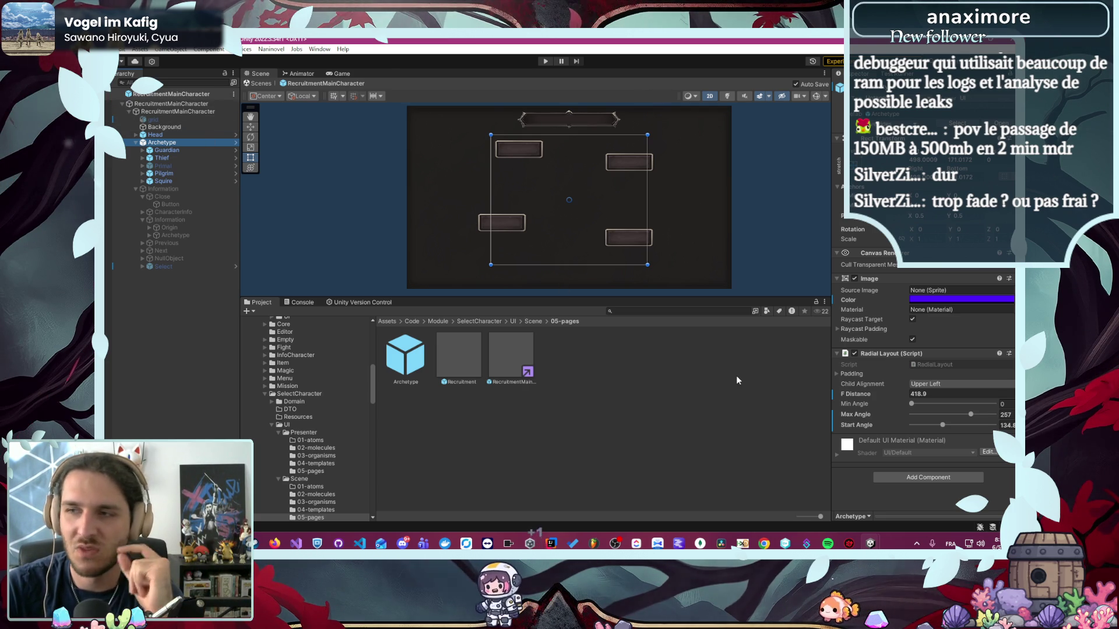
pyautogui.moveTo(973, 415)
pyautogui.mouseDown()
pyautogui.moveTo(931, 427)
pyautogui.moveTo(984, 413)
pyautogui.moveTo(918, 419)
pyautogui.moveTo(985, 415)
pyautogui.mouseUp()
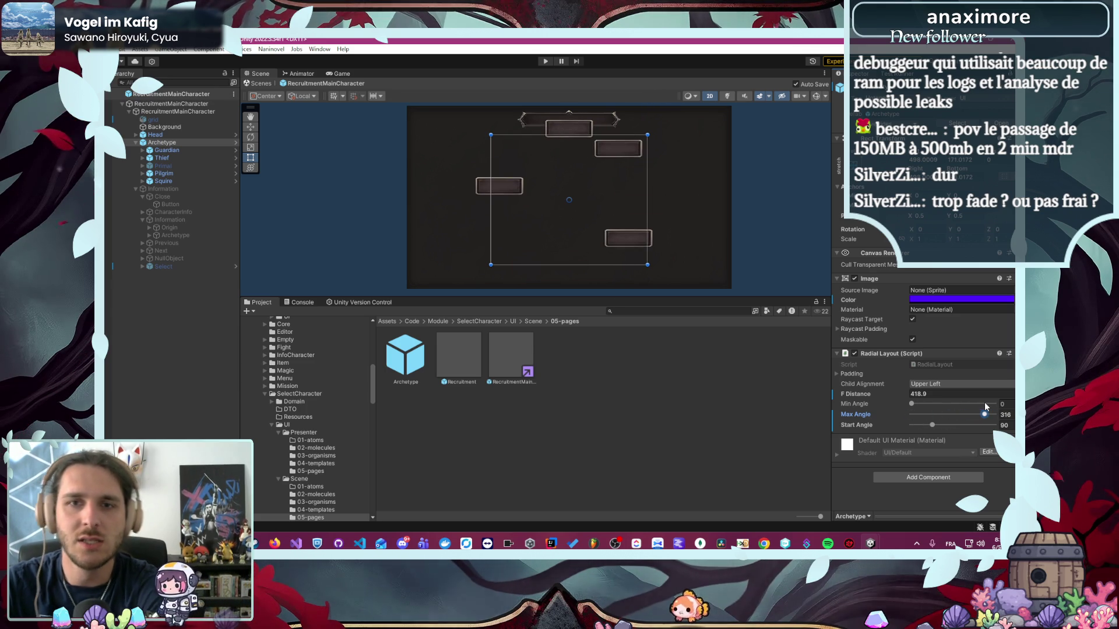
pyautogui.click(178, 169)
pyautogui.moveTo(178, 168)
pyautogui.mouseDown()
pyautogui.moveTo(169, 198)
pyautogui.moveTo(188, 274)
pyautogui.moveTo(138, 277)
pyautogui.moveTo(170, 266)
pyautogui.mouseUp()
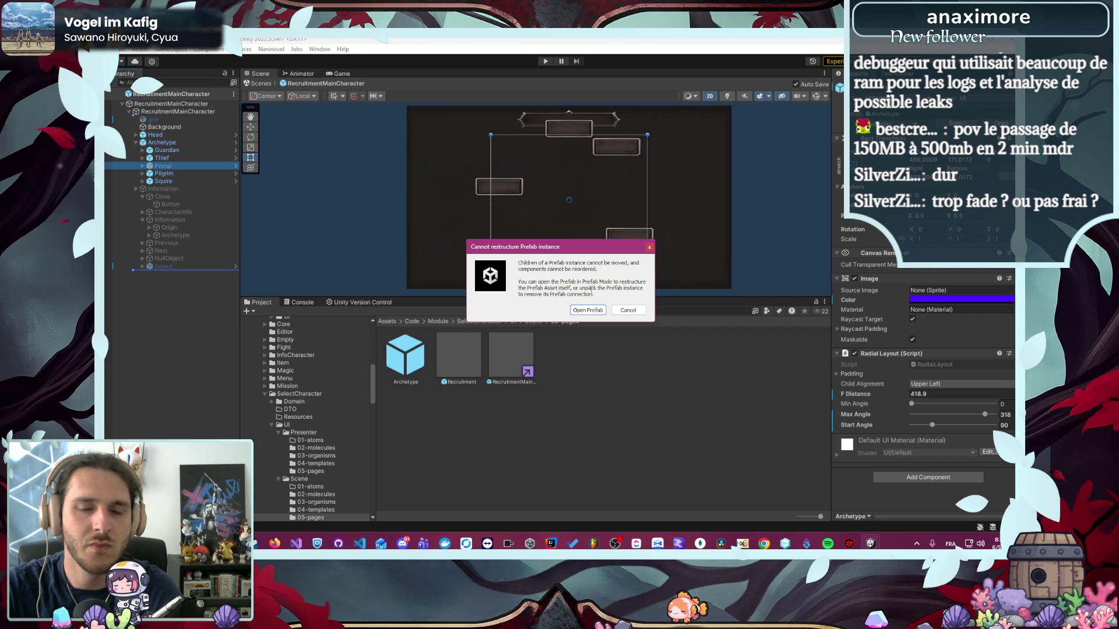
# - Dismiss the restructure warning, return to the RecruitmentMainCharacter prefab, and trial-delete Primal with undo
pyautogui.press('Escape')
pyautogui.click(236, 142)
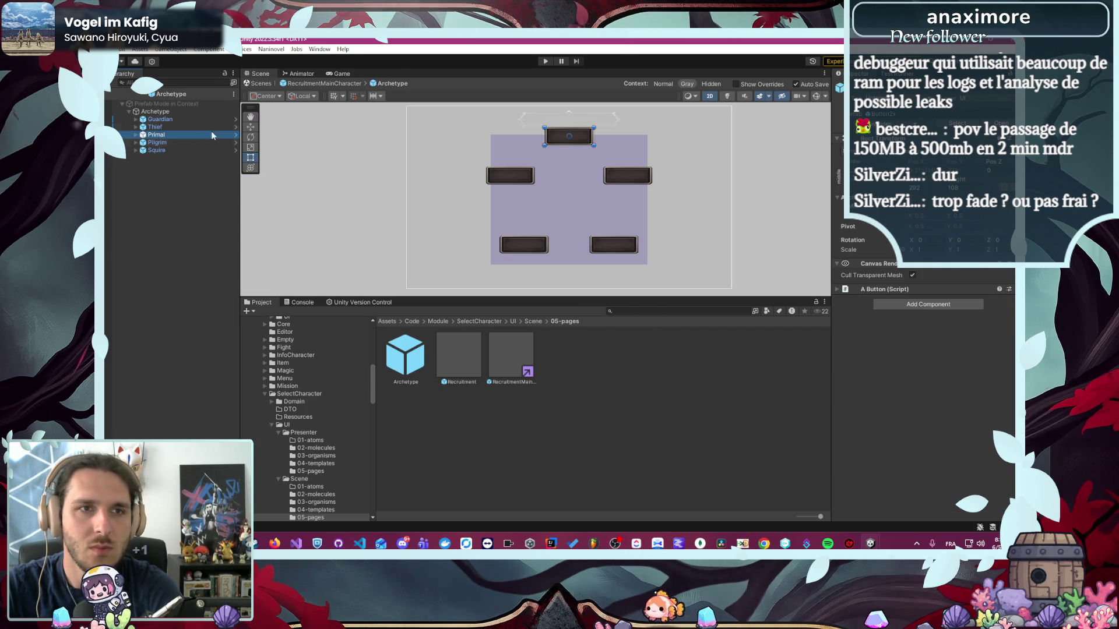
pyautogui.click(309, 84)
pyautogui.click(181, 166)
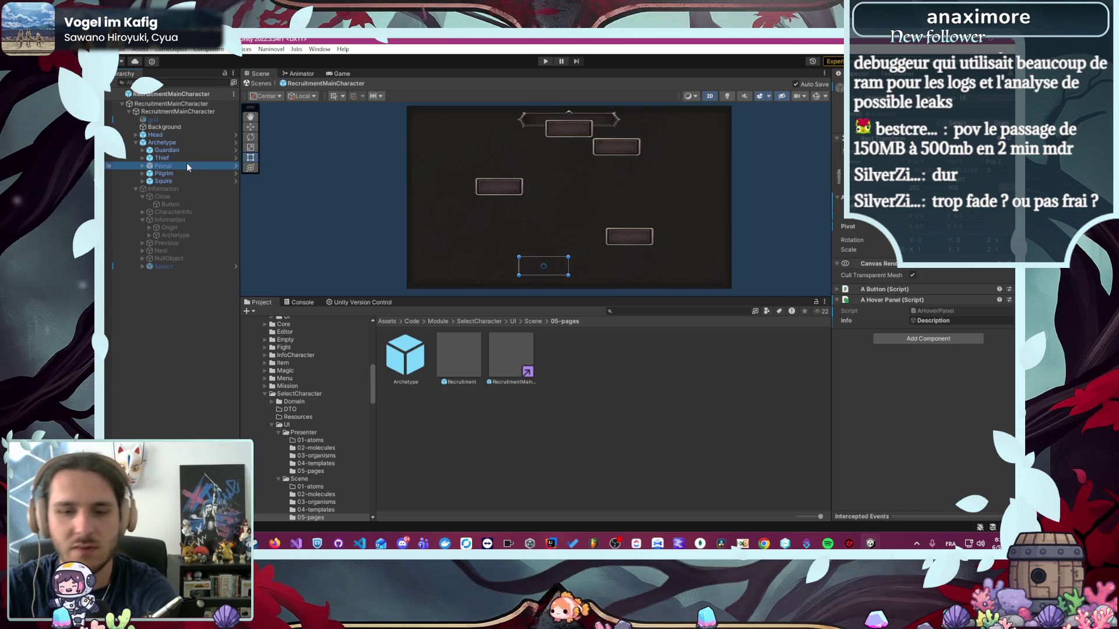
pyautogui.press('Delete')
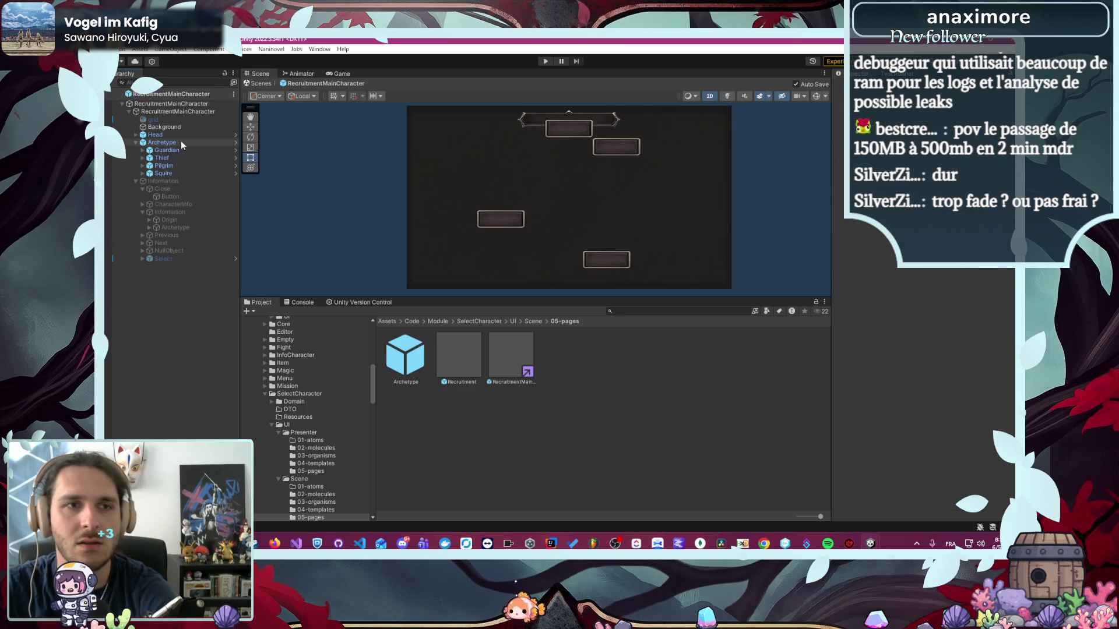
pyautogui.hotkey('ctrl', 'z')
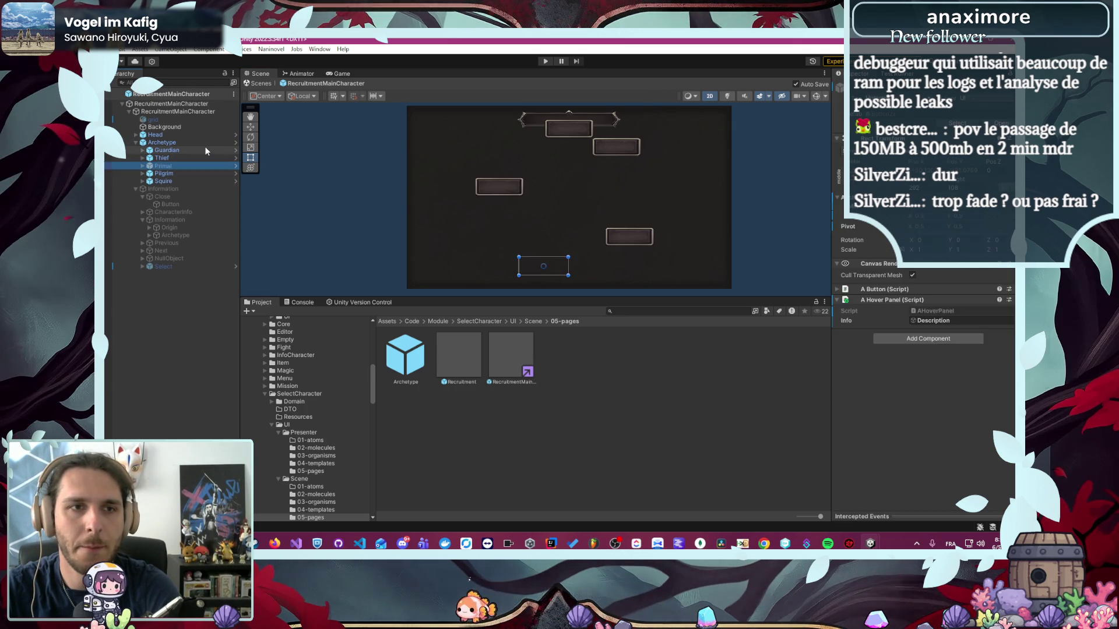
pyautogui.click(205, 145)
pyautogui.hotkey('ctrl', 'z')
pyautogui.hotkey('ctrl', 'z')
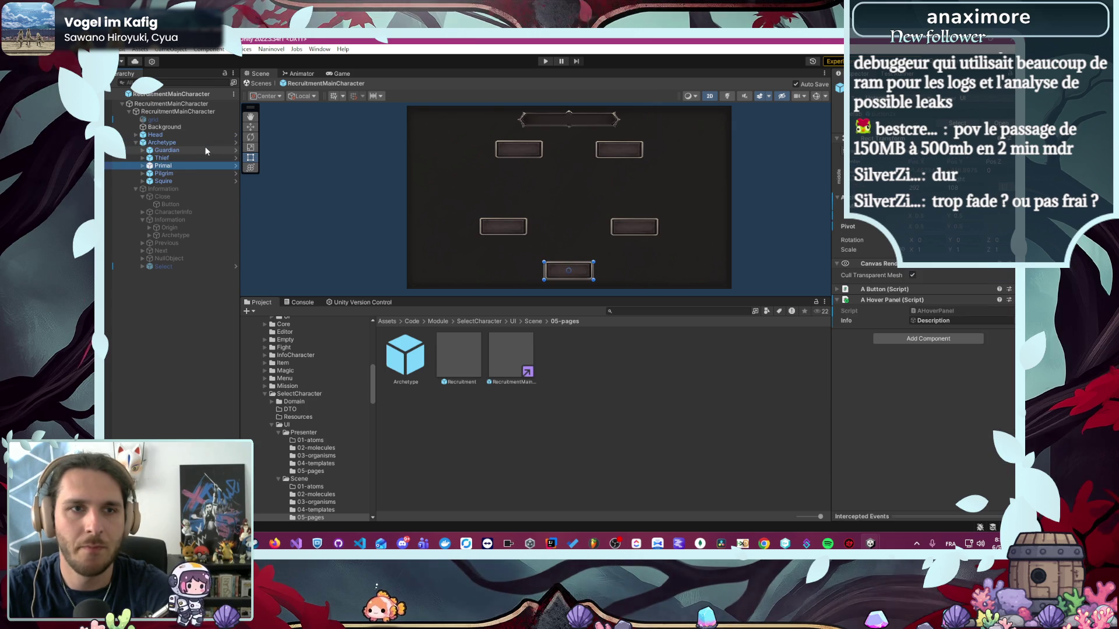
# - Delete Primal from Archetype, leaving Guardian, Thief, Pilgrim and Squire as four buttons
pyautogui.click(174, 159)
pyautogui.click(179, 167)
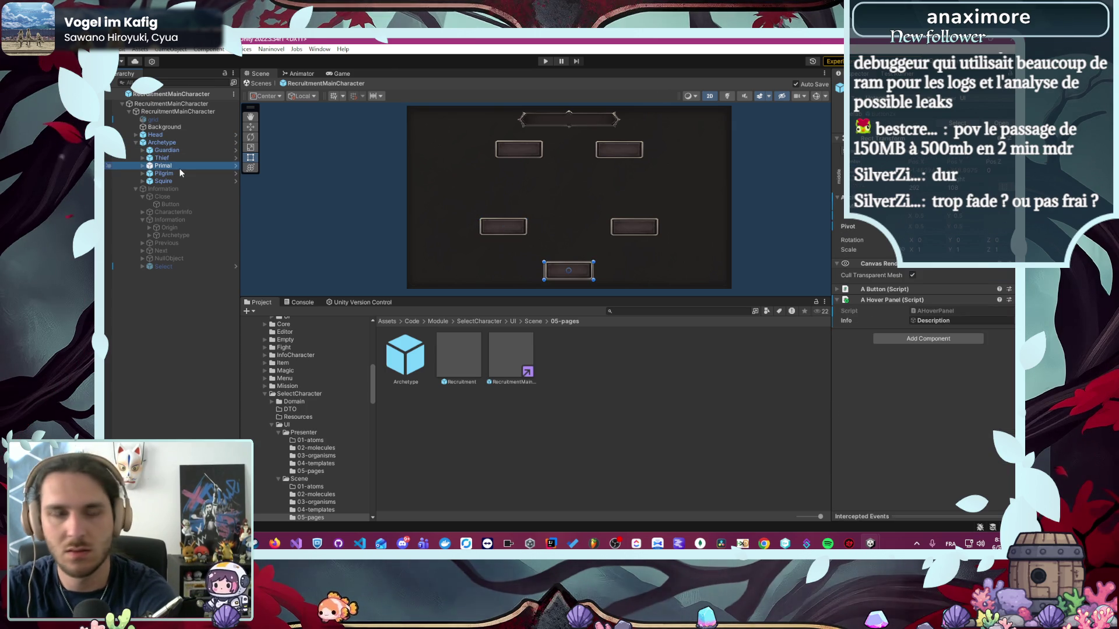
pyautogui.press('Delete')
pyautogui.click(188, 142)
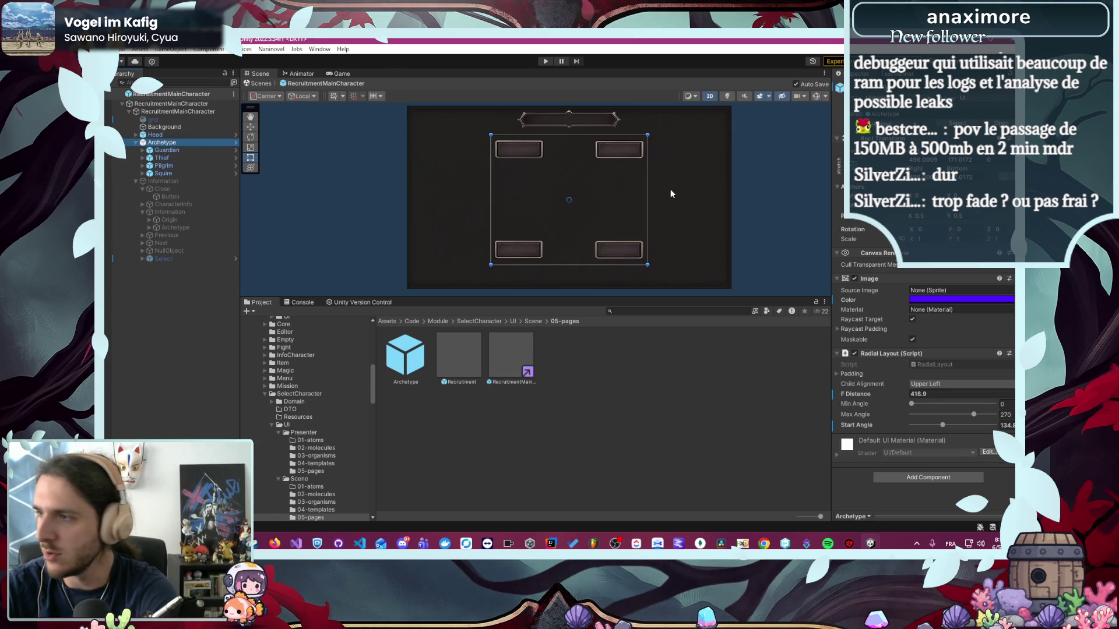
pyautogui.scroll(3, 614, 176)
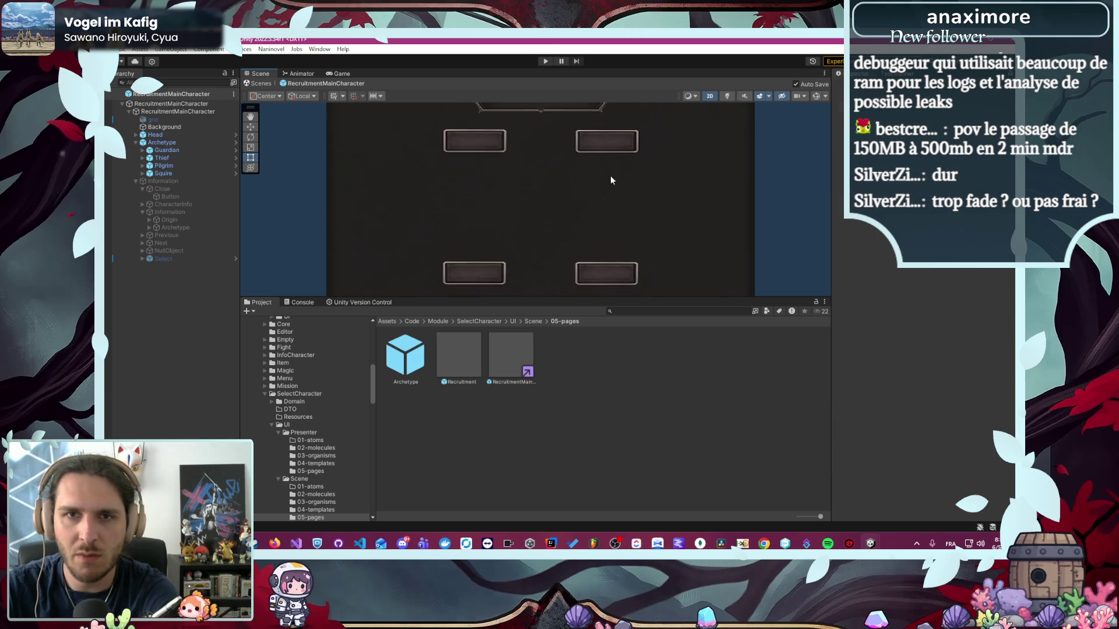
pyautogui.scroll(2, 487, 150)
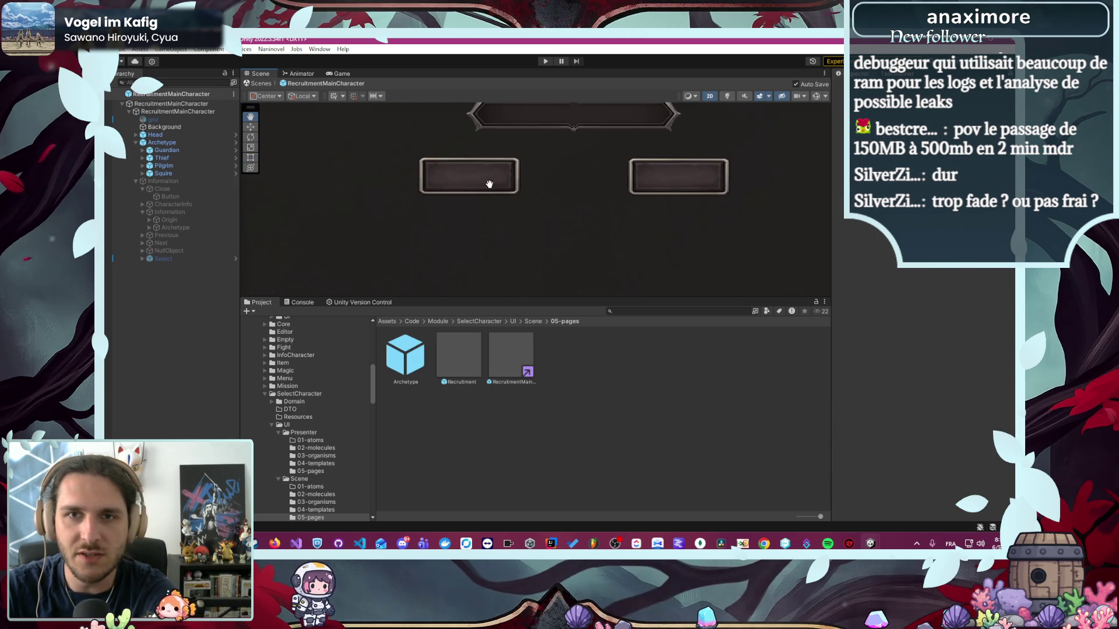
# - Enter 135 as the Archetype radial layout start angle, keeping max angle at 270
pyautogui.click(192, 142)
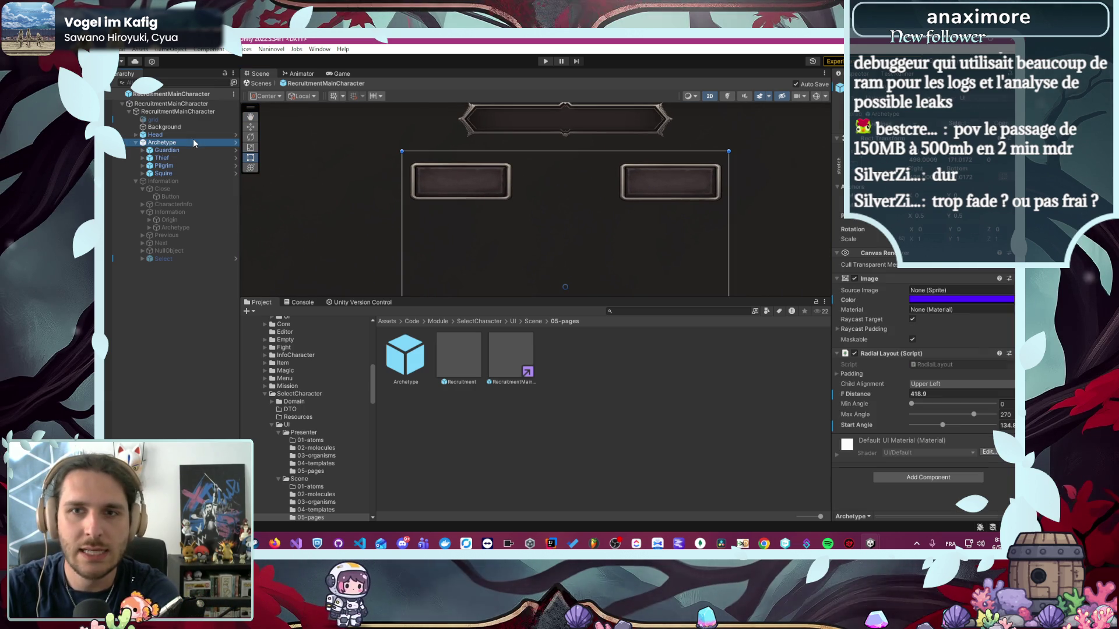
pyautogui.click(942, 424)
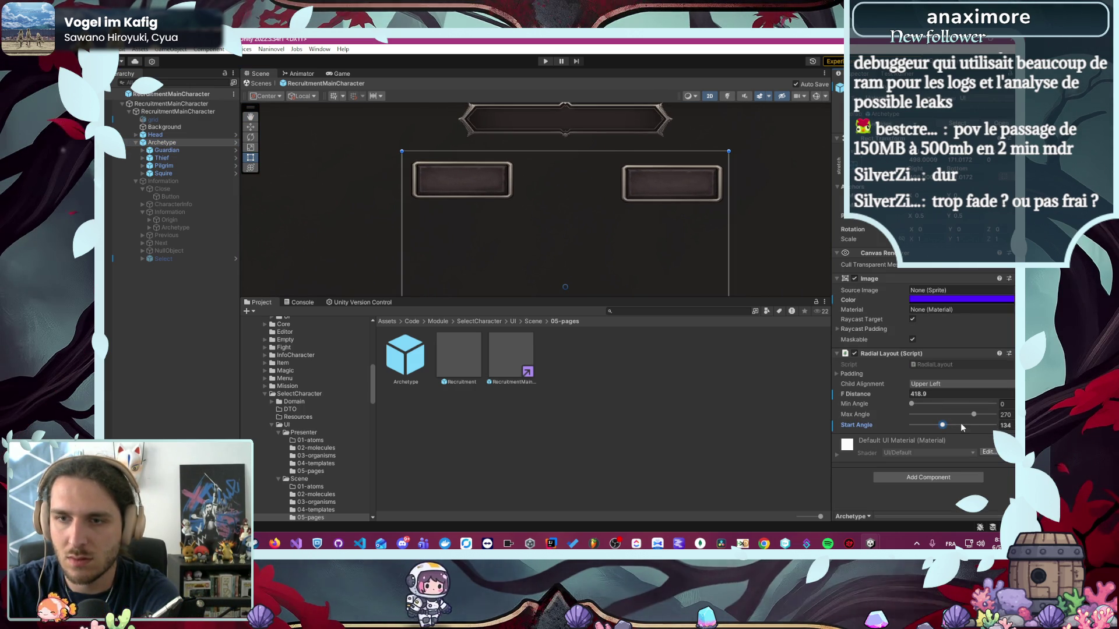
pyautogui.moveTo(944, 425); pyautogui.dragTo(942, 425)
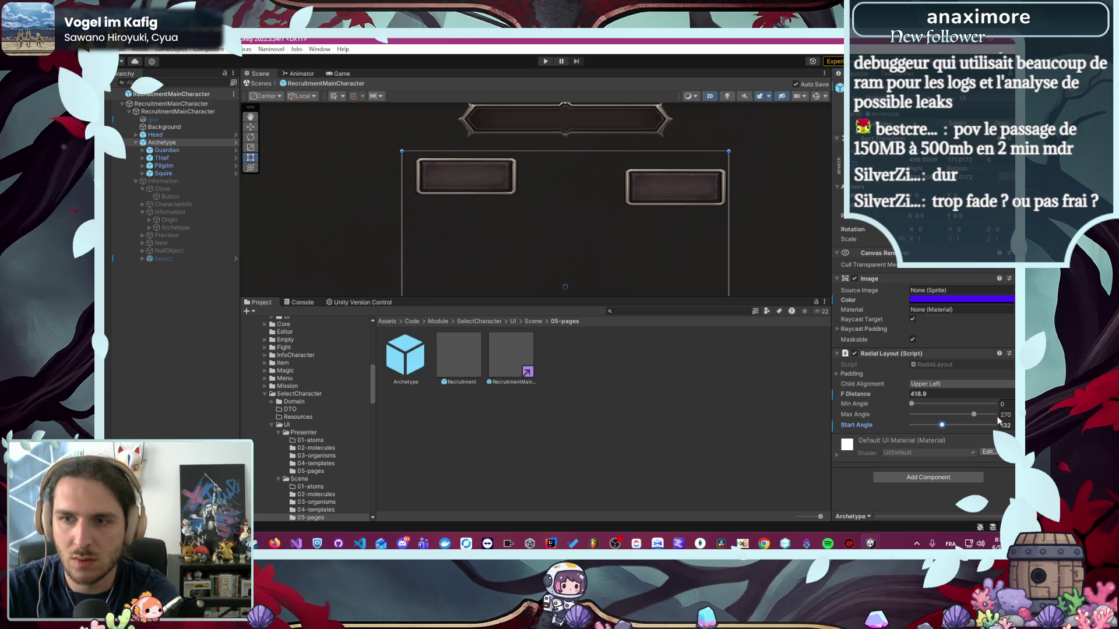
pyautogui.click(1011, 426)
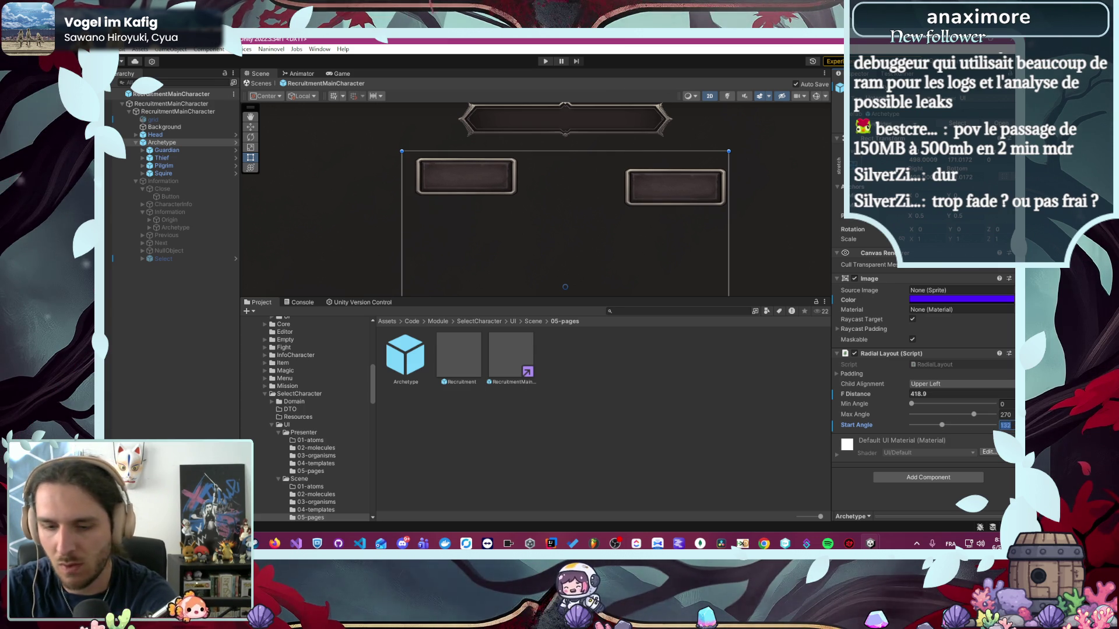
pyautogui.write('135')
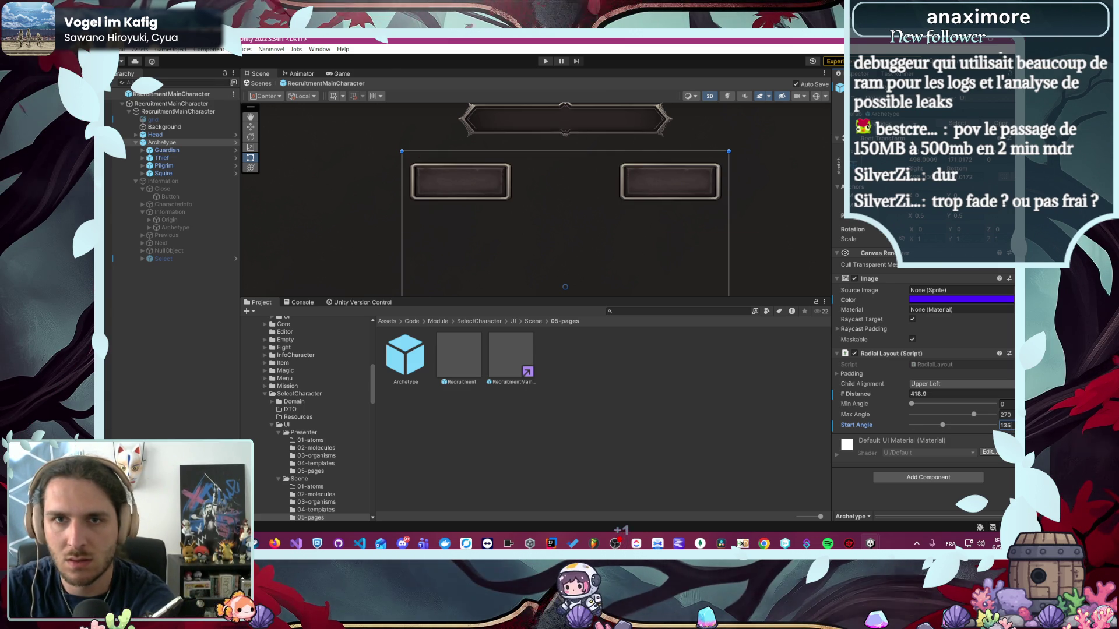
pyautogui.click(823, 246)
pyautogui.scroll(-5, 808, 255)
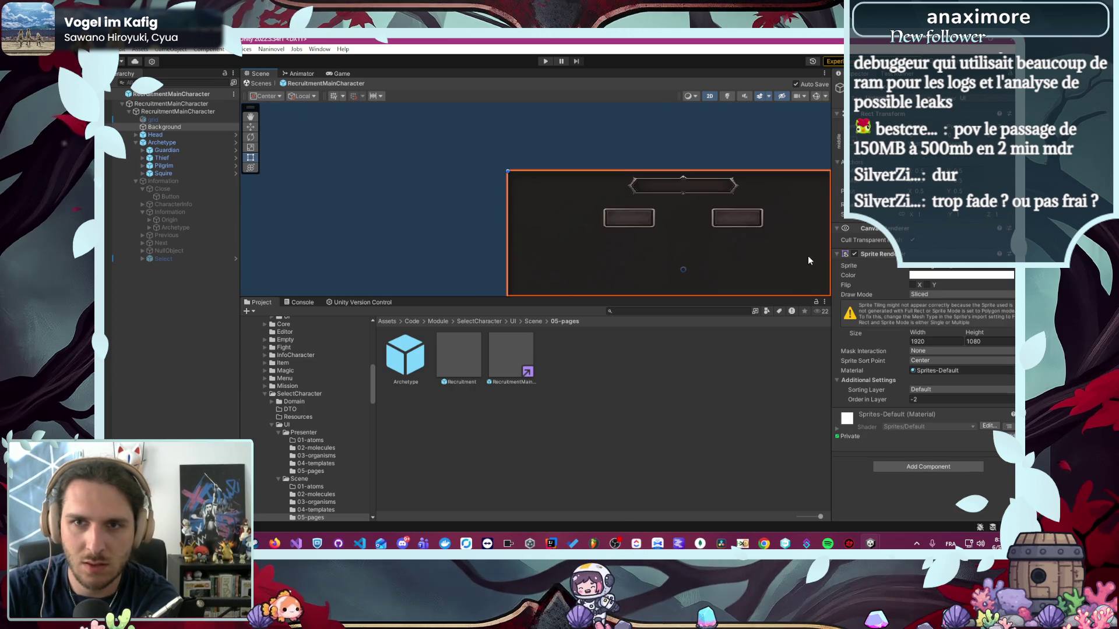
# - Frame the Archetype group, drag it slightly lower in the Scene view, then enter Play mode
pyautogui.click(431, 221)
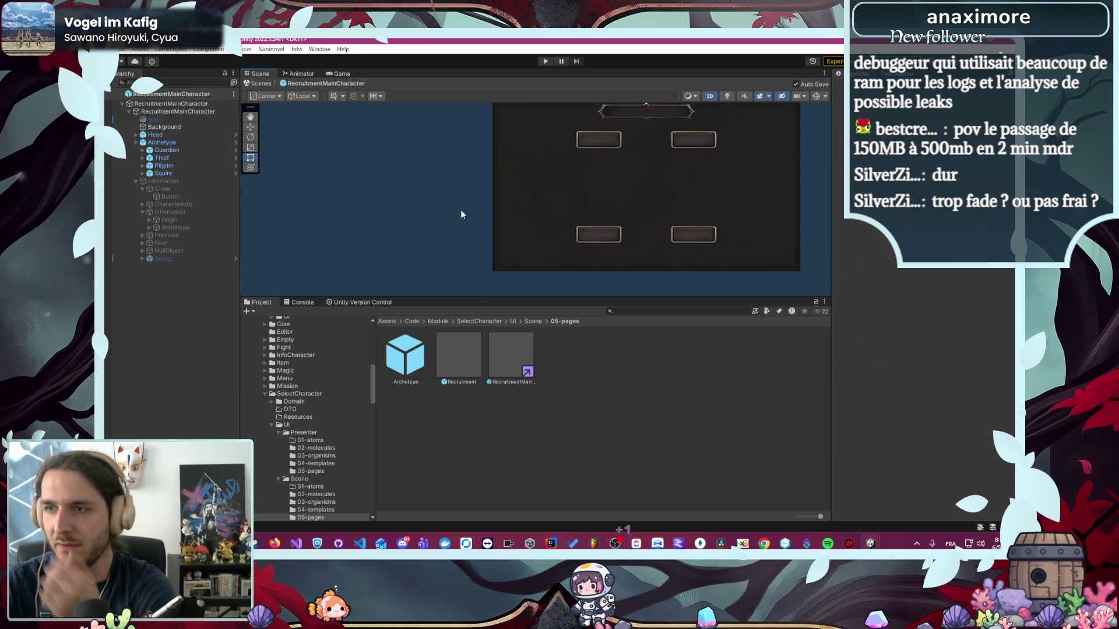
pyautogui.click(194, 142)
pyautogui.press('f')
pyautogui.click(653, 198)
pyautogui.press('f')
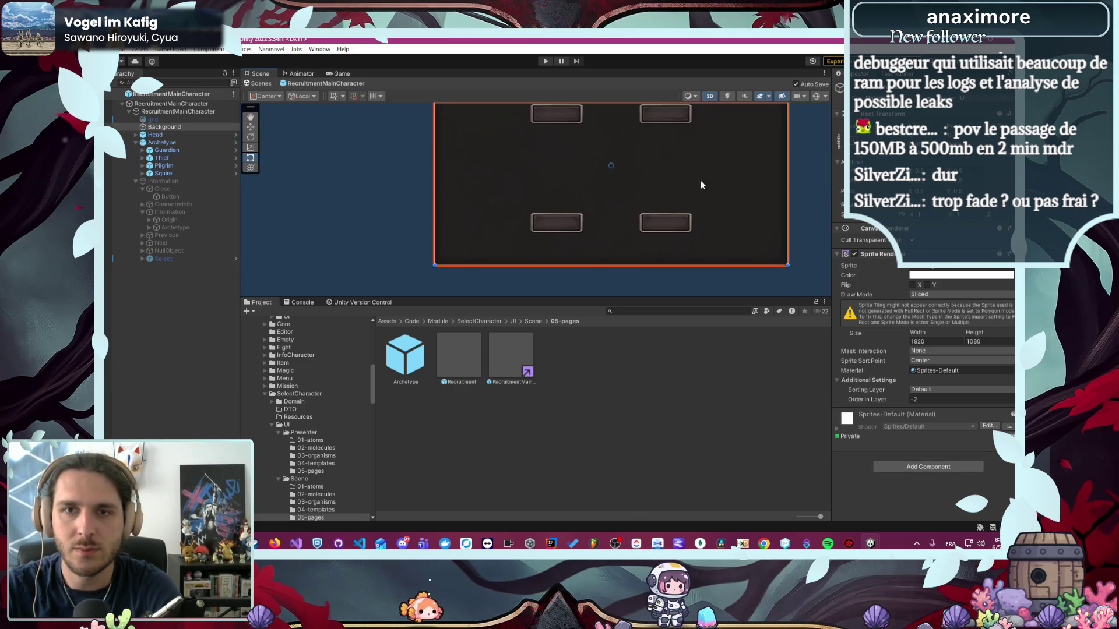
pyautogui.click(592, 161)
pyautogui.moveTo(592, 161); pyautogui.dragTo(593, 174)
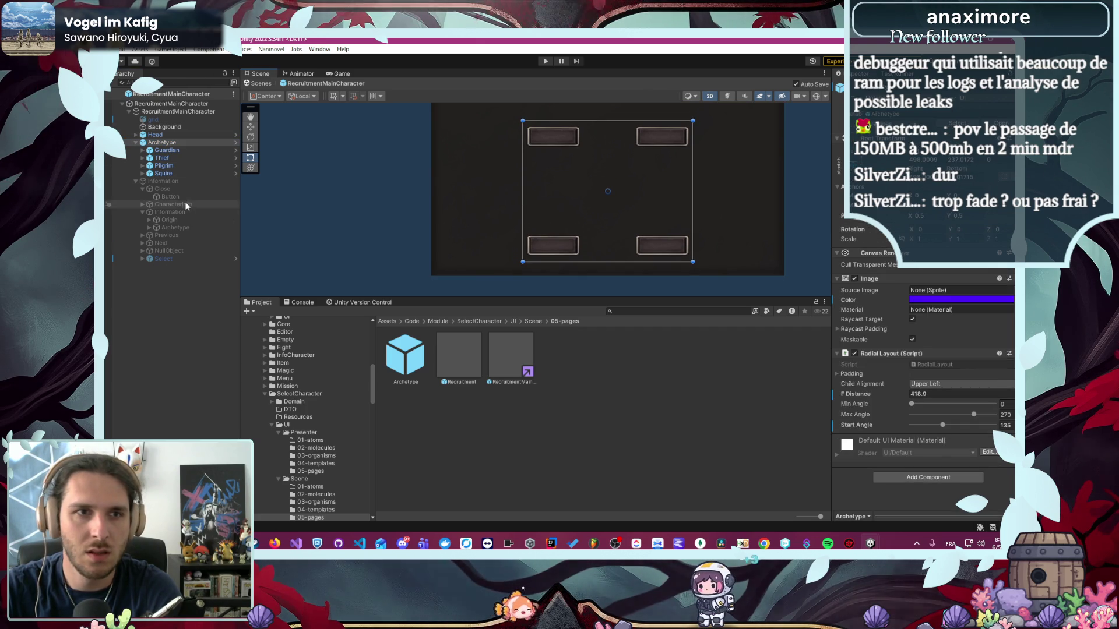
pyautogui.click(141, 150)
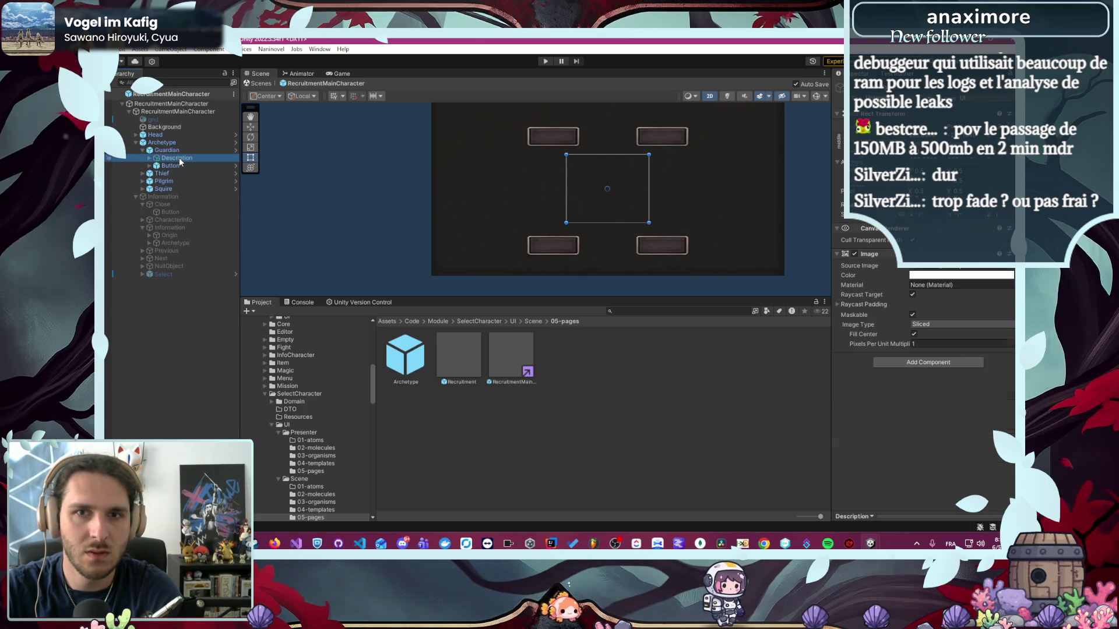
pyautogui.click(545, 62)
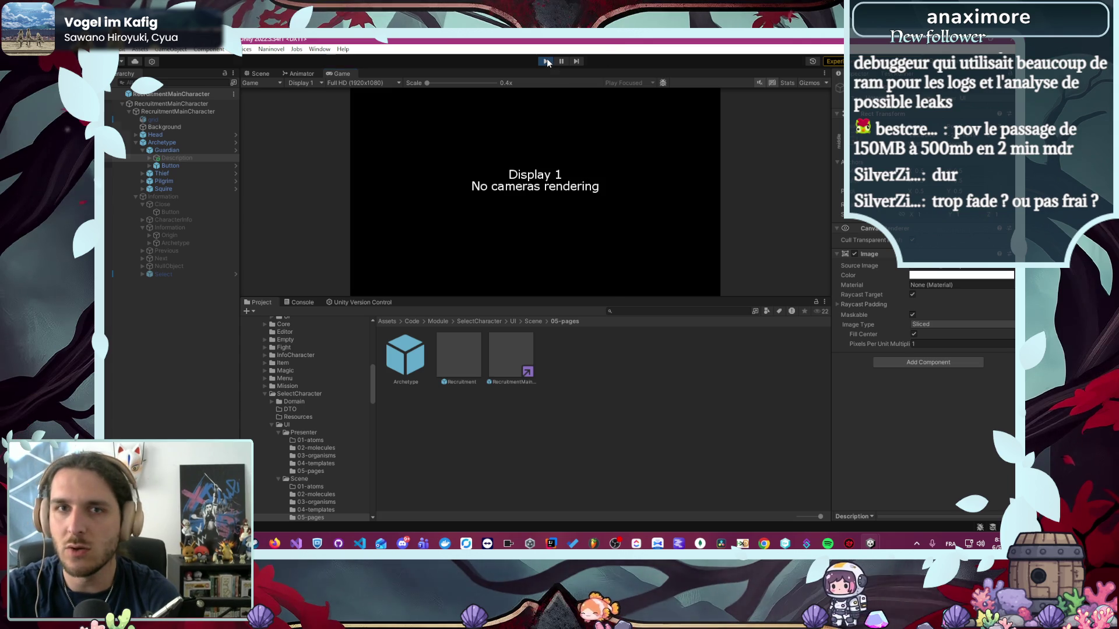
# - Stop Play, check Naninovel's Movies and Engine settings pages, close Project Settings, and replay the scene
pyautogui.click(546, 61)
pyautogui.click(271, 49)
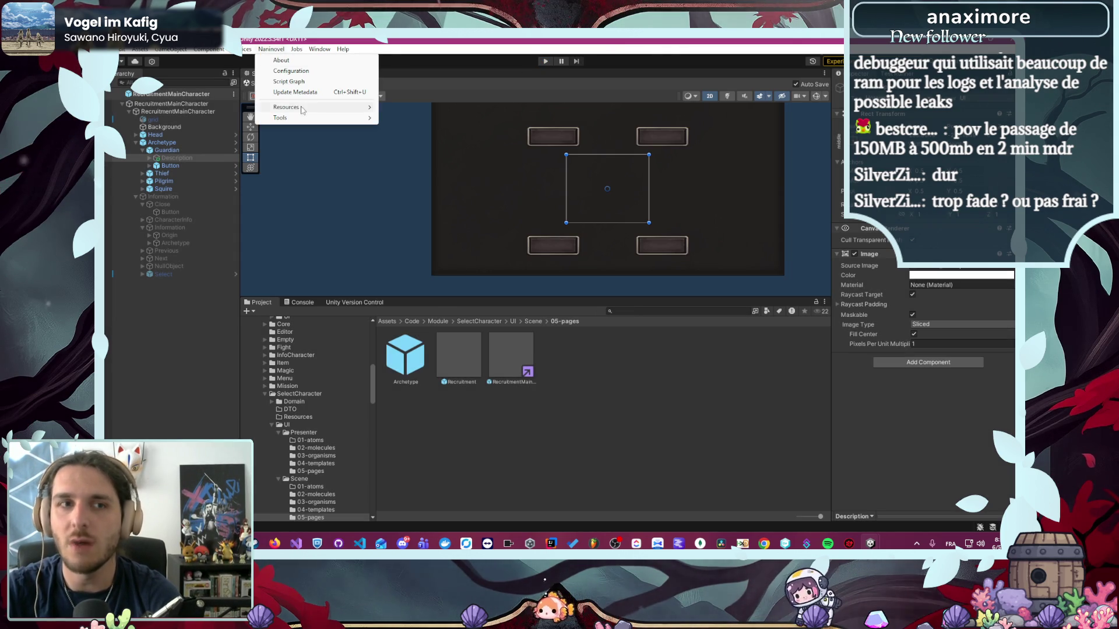
pyautogui.press('Escape')
pyautogui.click(271, 49)
pyautogui.moveTo(326, 108)
pyautogui.click(405, 151)
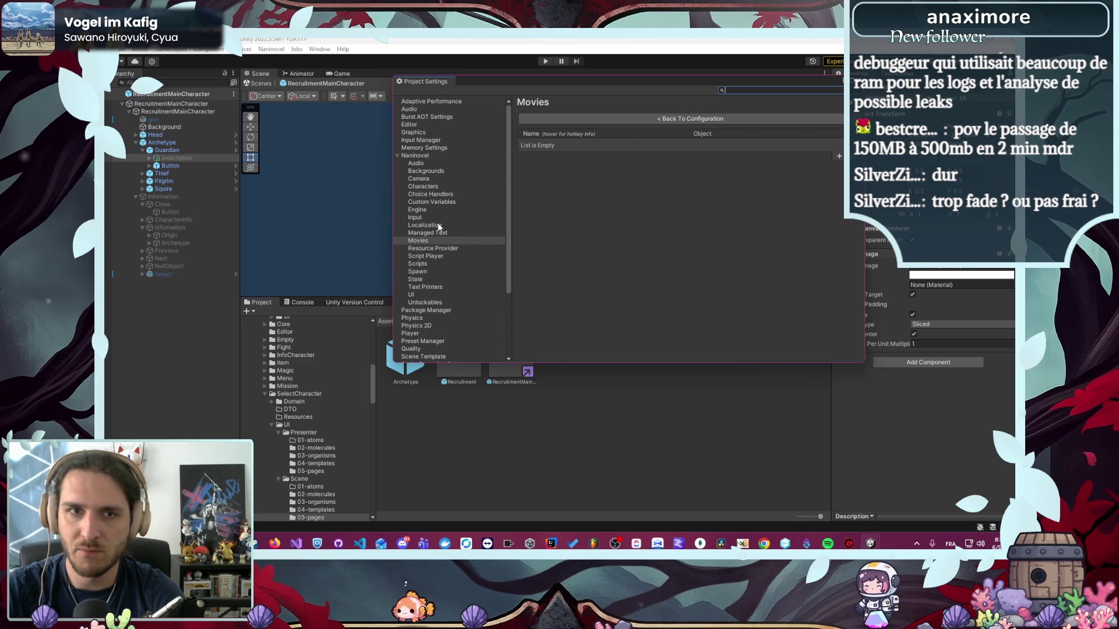
pyautogui.click(419, 210)
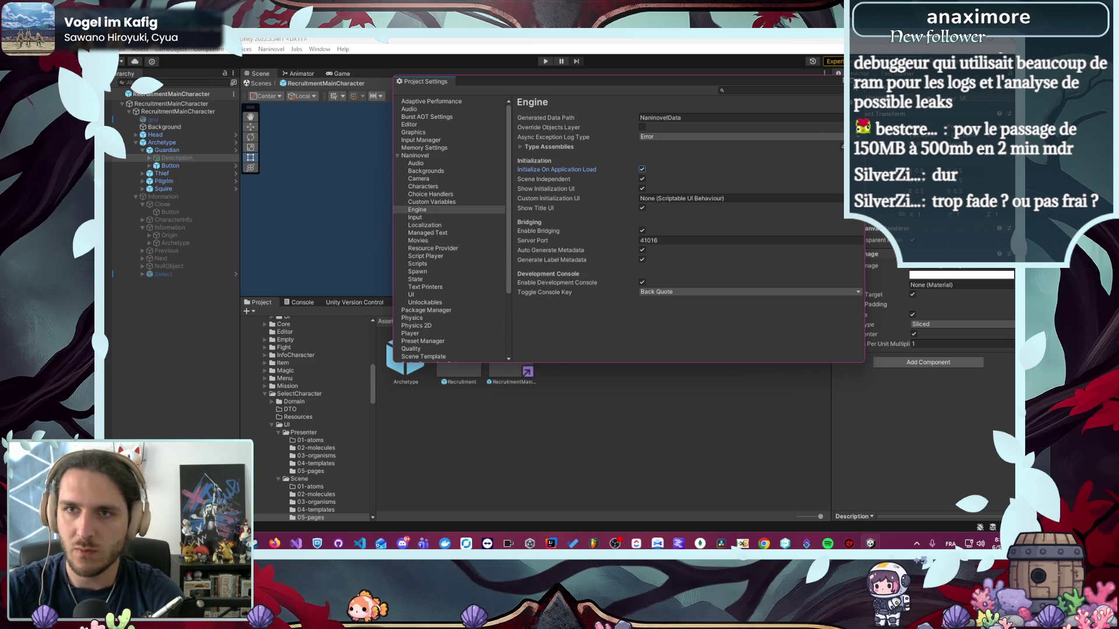
pyautogui.click(489, 90)
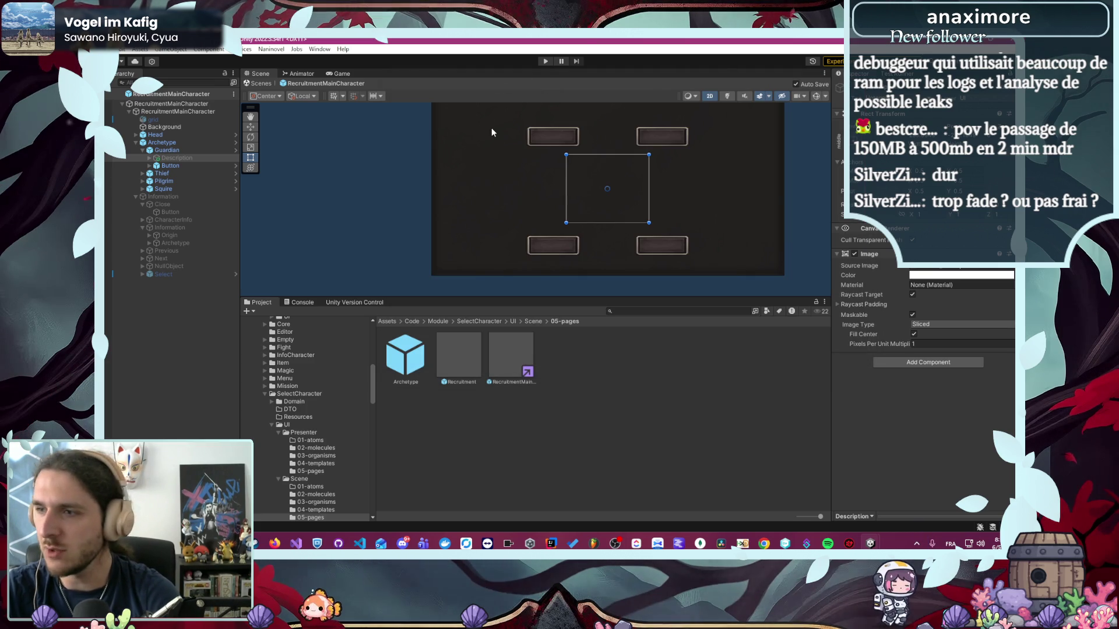
pyautogui.click(546, 61)
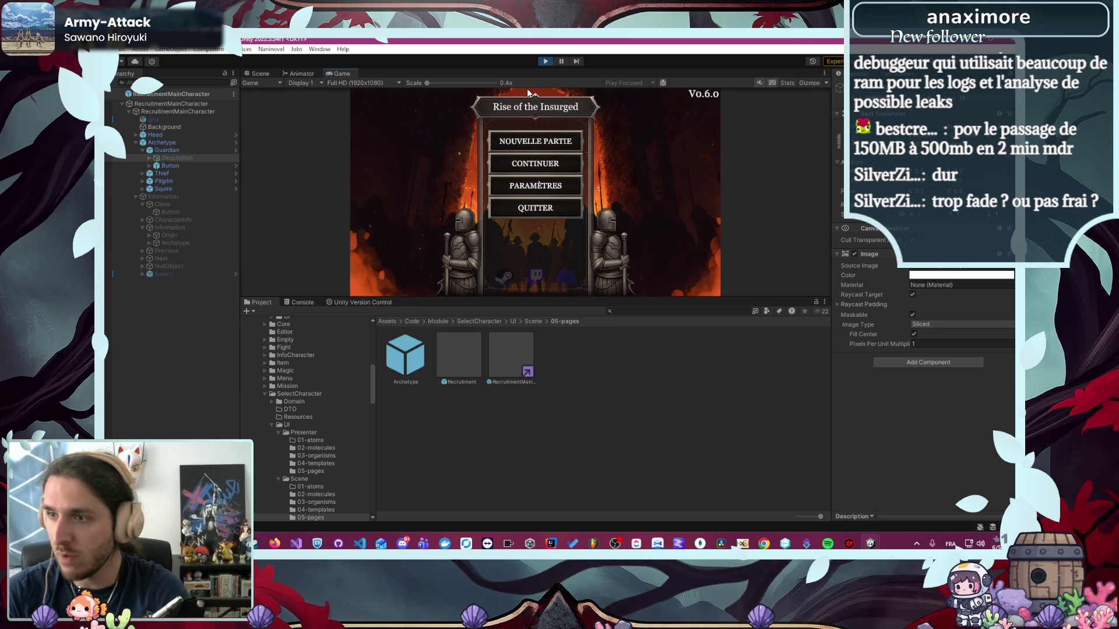
# - Choose CONTINUER to reach the 'Qui êtes vous' class screen and enlarge the Game view
pyautogui.click(520, 169)
pyautogui.moveTo(691, 299); pyautogui.dragTo(688, 377)
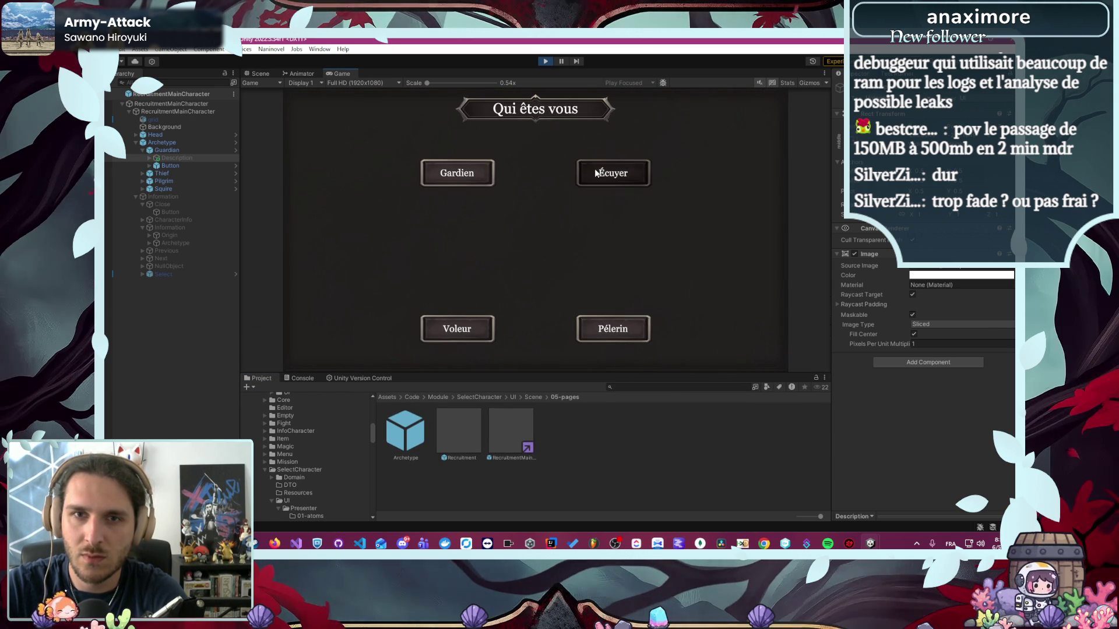
pyautogui.moveTo(459, 173)
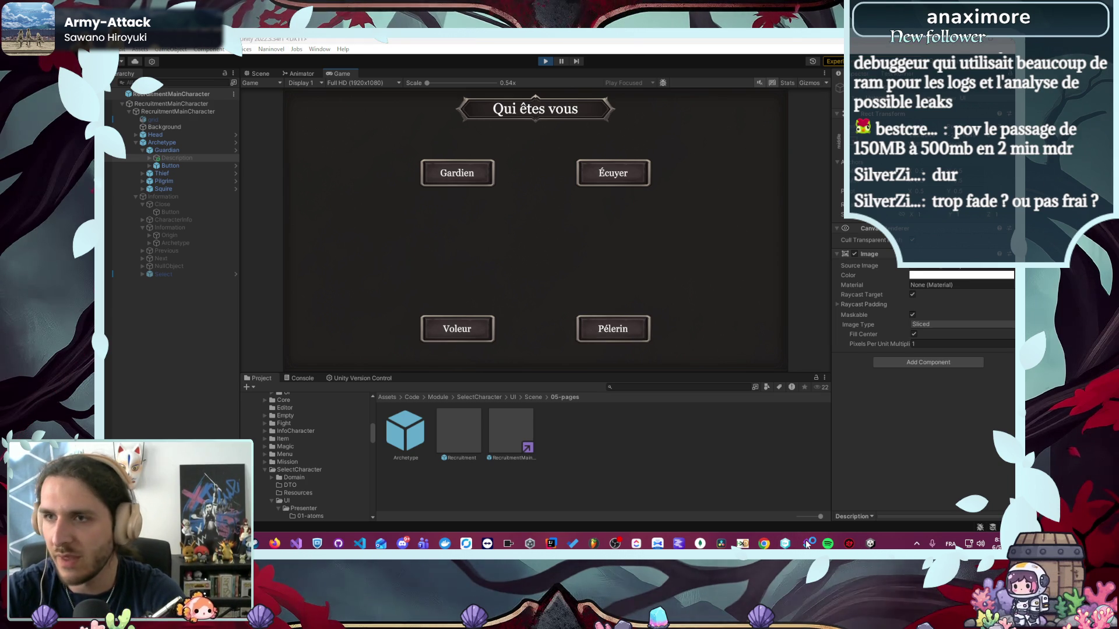
# - Bring the Unity editor back to the front and stop Play mode
pyautogui.click(432, 248)
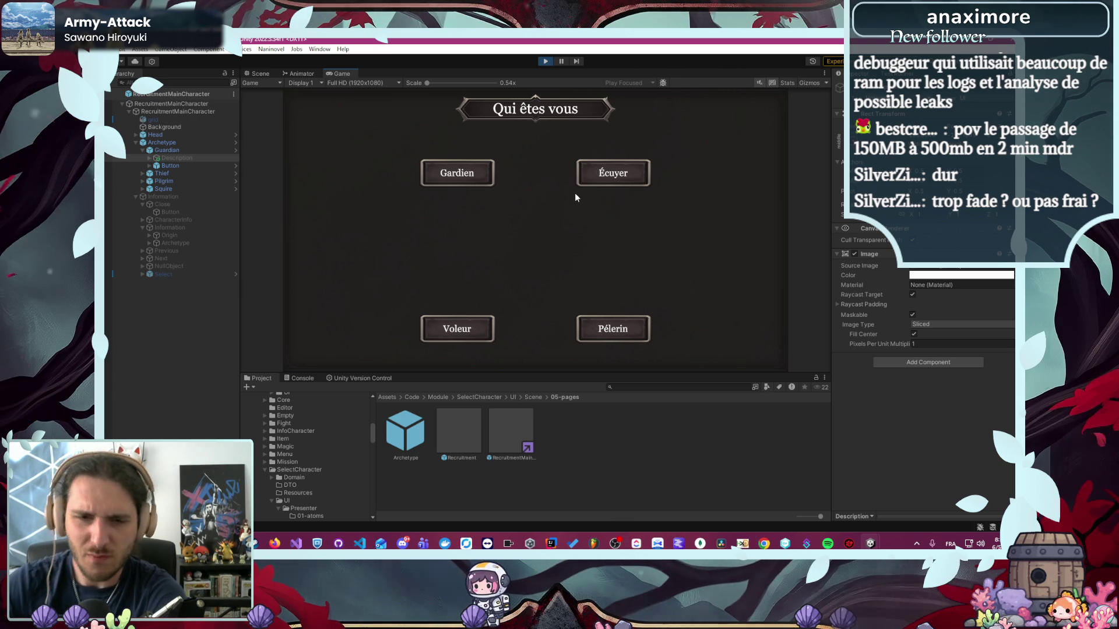
pyautogui.moveTo(873, 544)
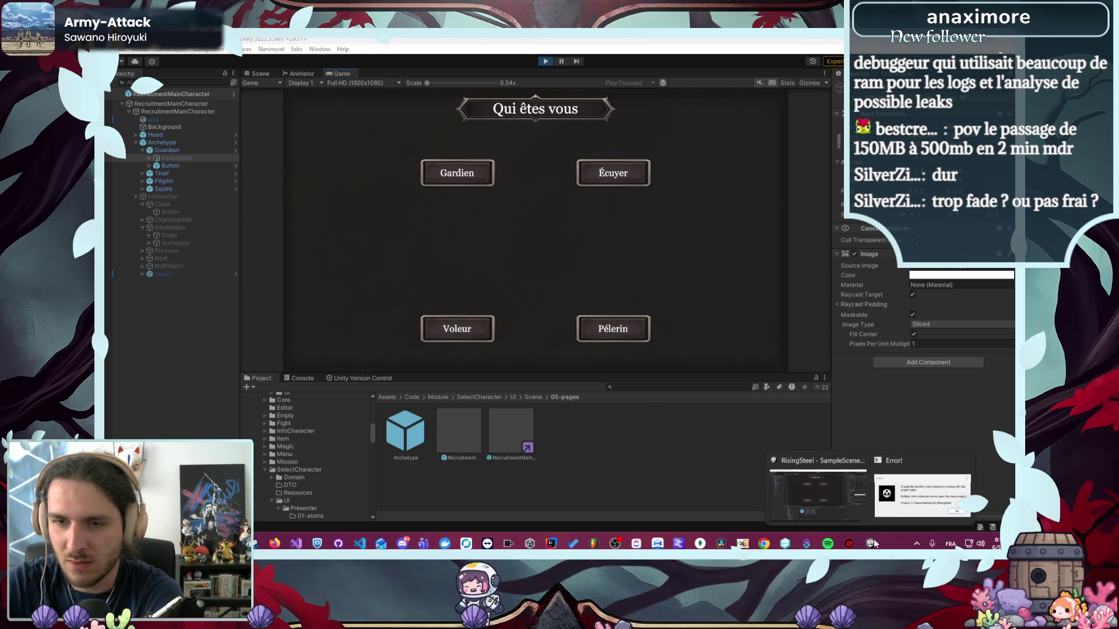
pyautogui.click(922, 496)
pyautogui.click(568, 41)
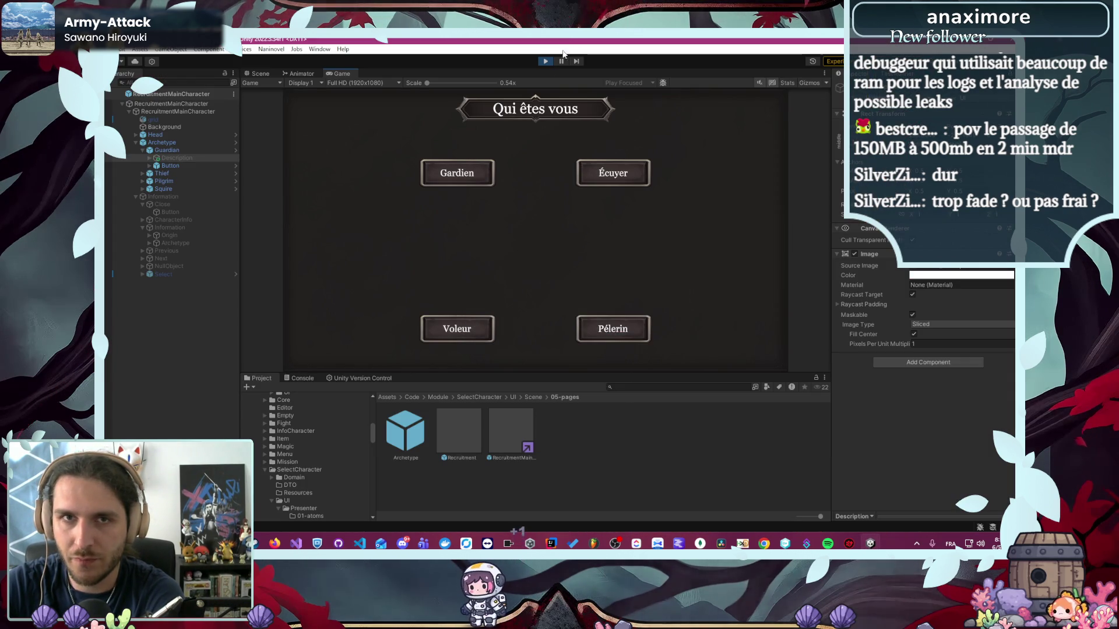
pyautogui.click(586, 67)
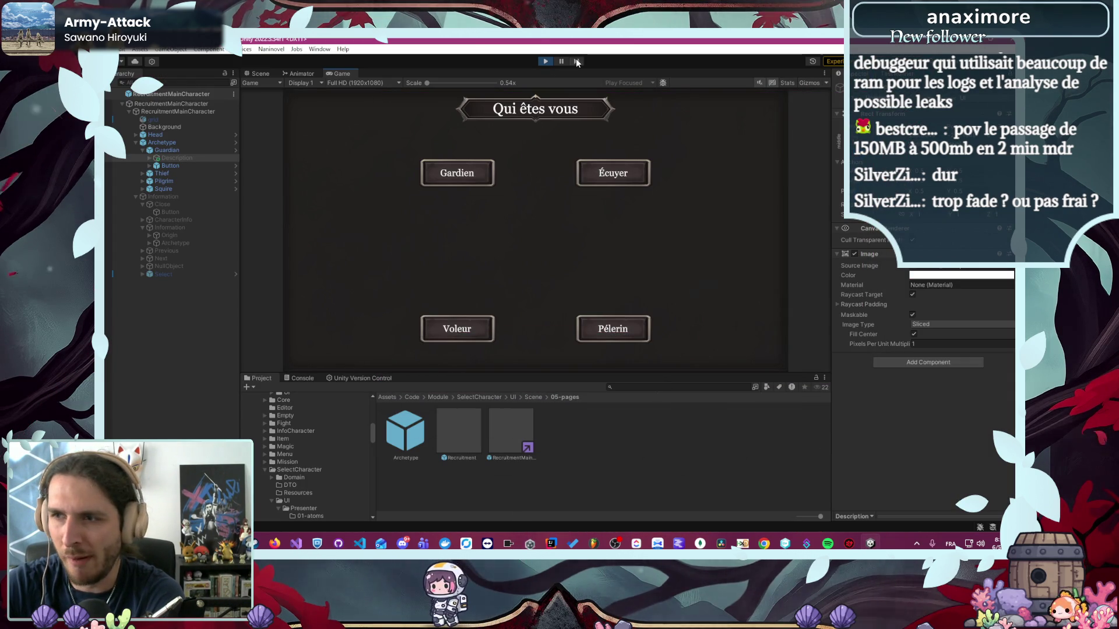
pyautogui.click(544, 62)
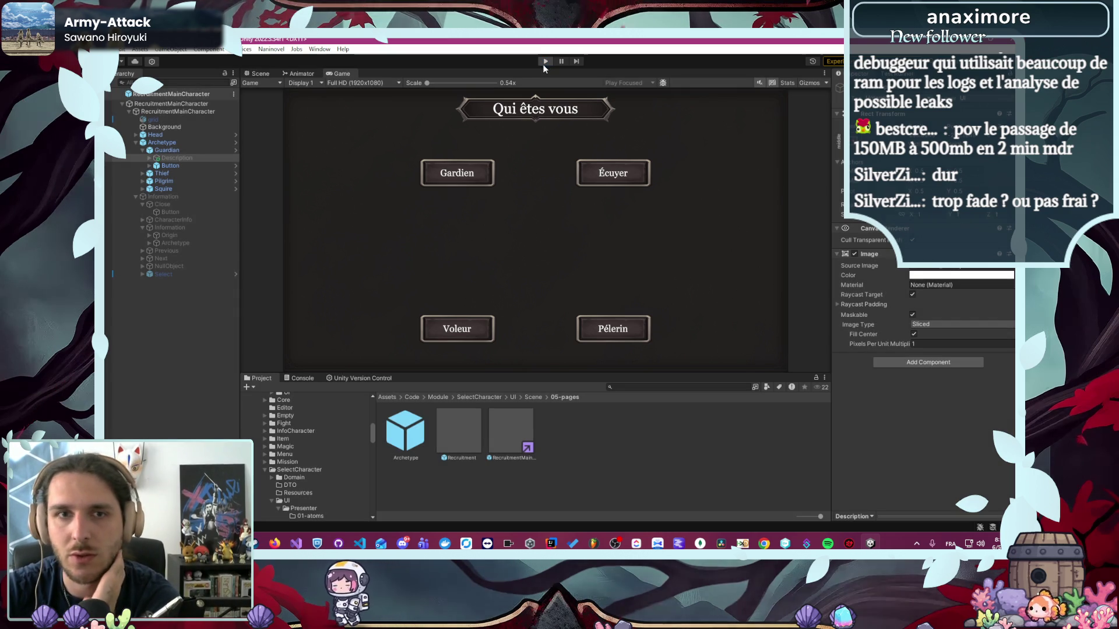
# - Drag the Thief's Description panel to the recruitment canvas centre and activate the grid object
pyautogui.click(142, 174)
pyautogui.click(212, 181)
pyautogui.scroll(-3, 356, 194)
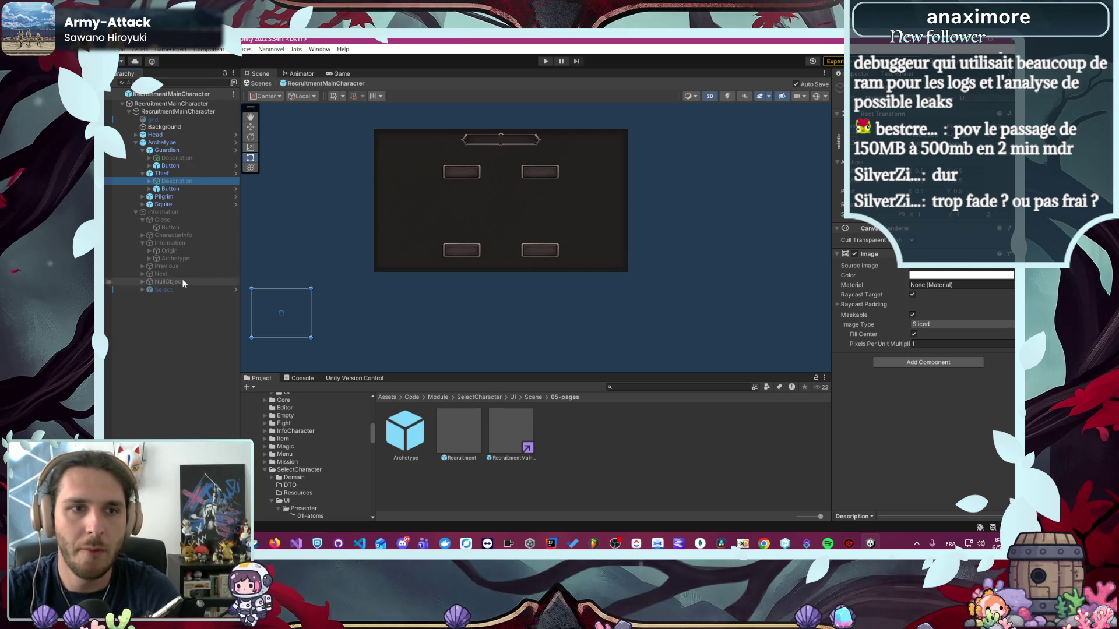
pyautogui.click(193, 158)
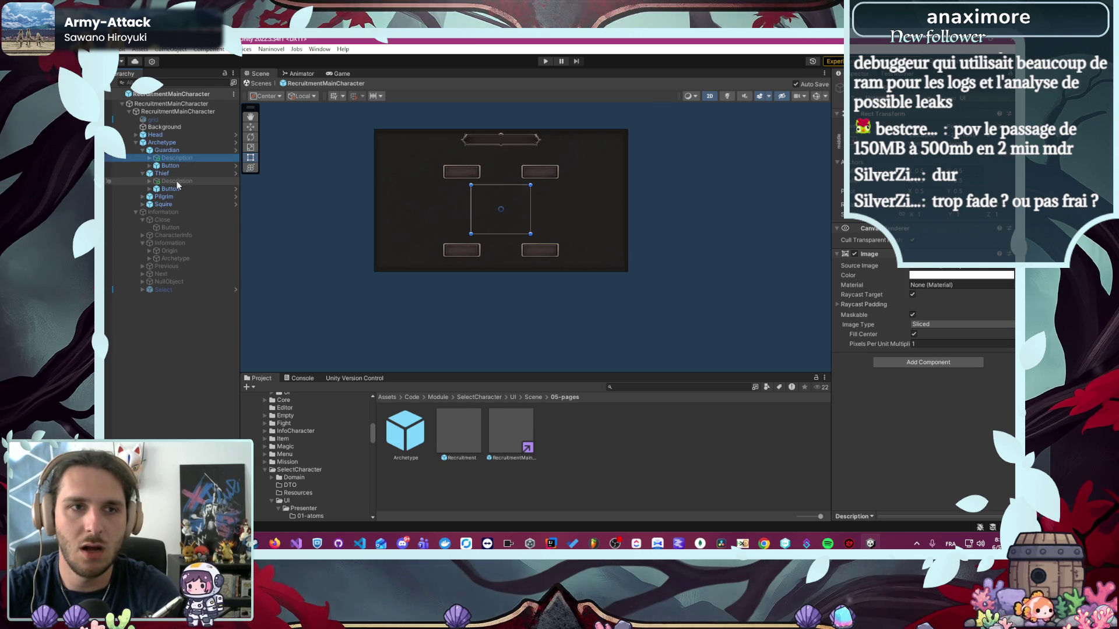
pyautogui.doubleClick(157, 197)
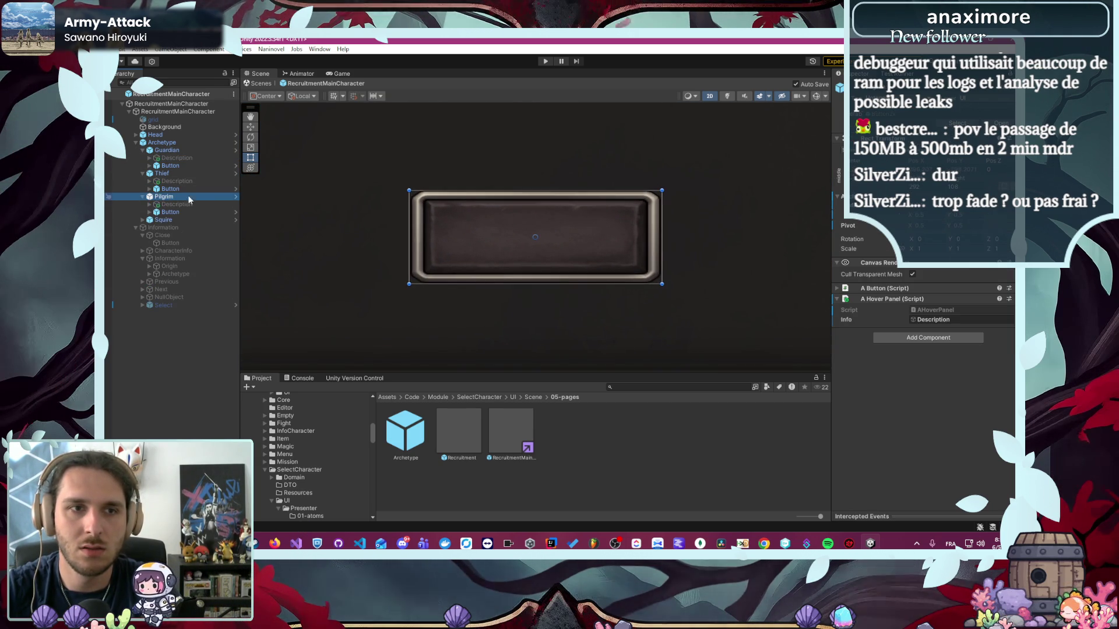
pyautogui.scroll(-10, 362, 185)
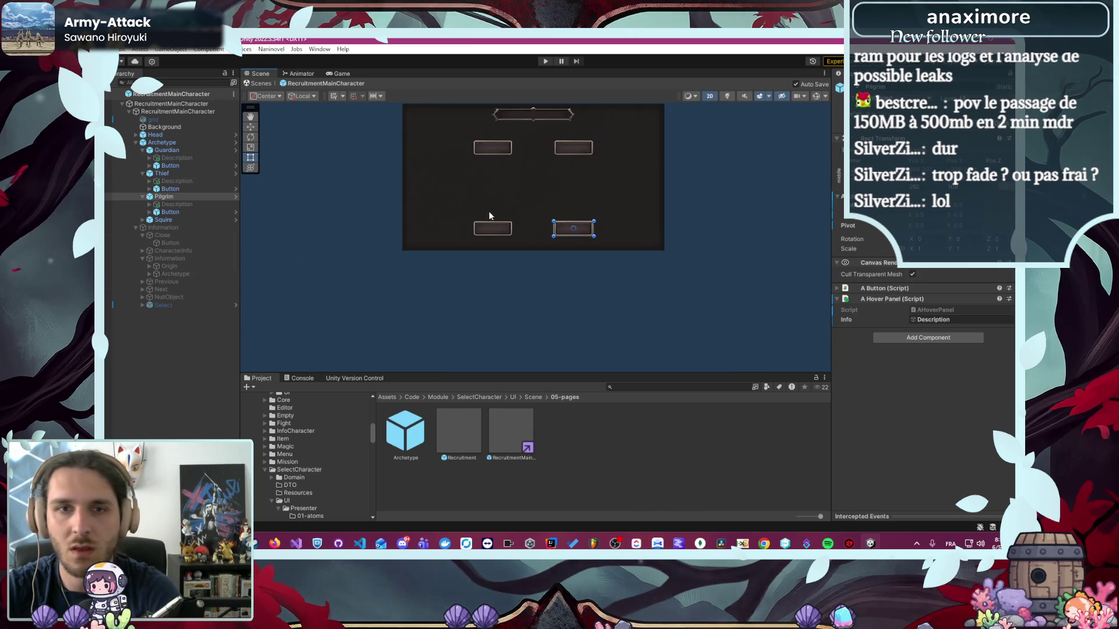
pyautogui.click(184, 203)
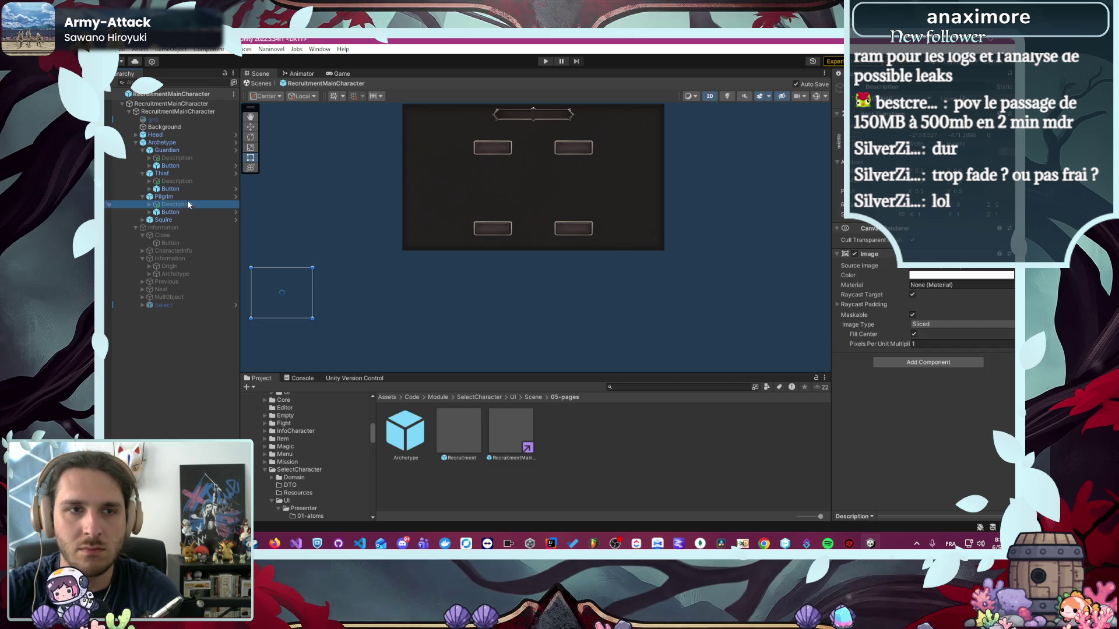
pyautogui.click(190, 181)
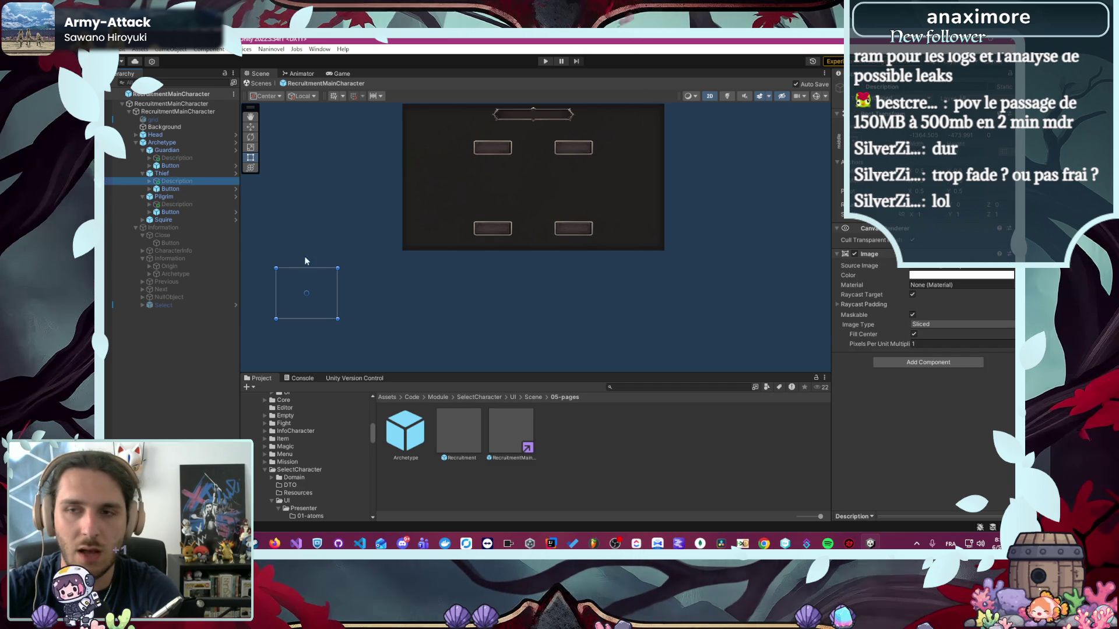
pyautogui.moveTo(333, 297)
pyautogui.mouseDown()
pyautogui.moveTo(538, 186)
pyautogui.moveTo(557, 186)
pyautogui.mouseUp()
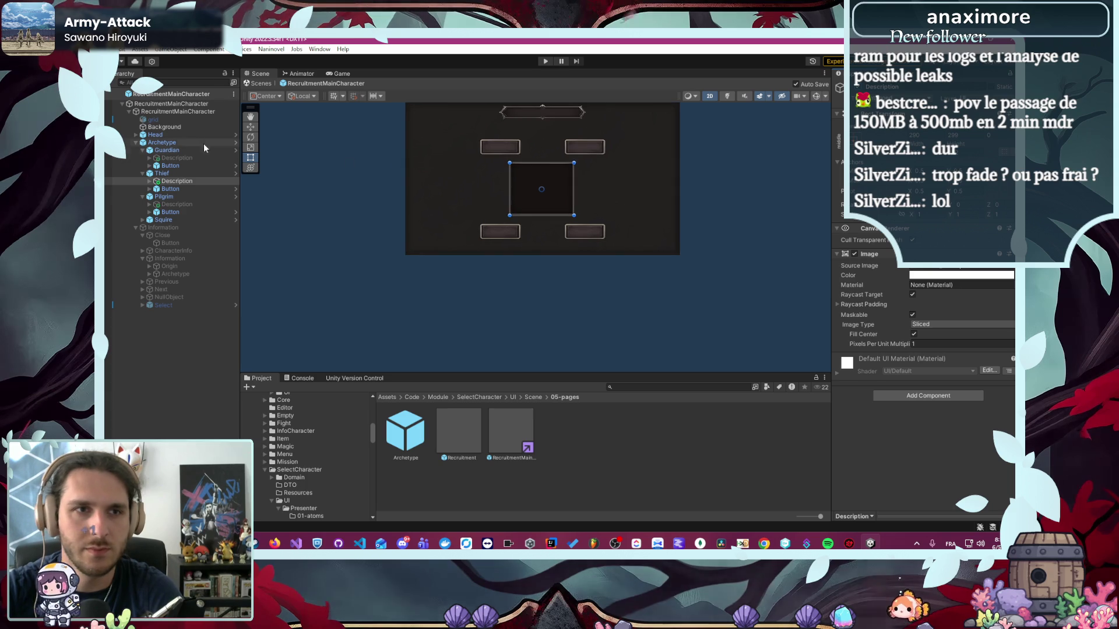
pyautogui.click(190, 120)
pyautogui.hotkey('alt', 'shift', 'a')
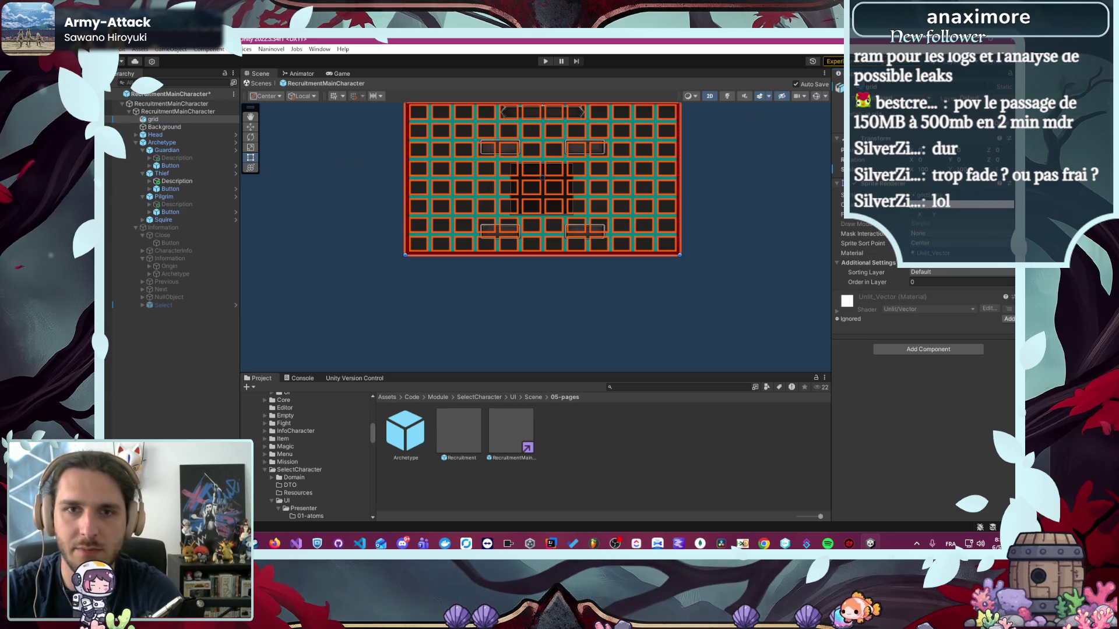
# - Make the Guardian's Description panel active
pyautogui.scroll(5, 545, 147)
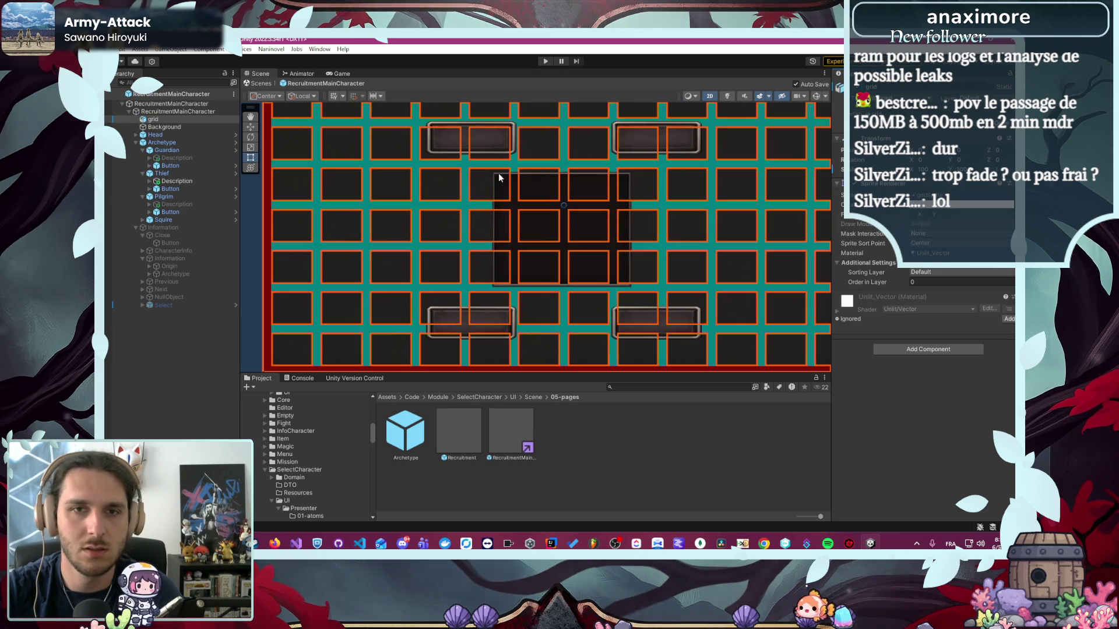
pyautogui.click(229, 182)
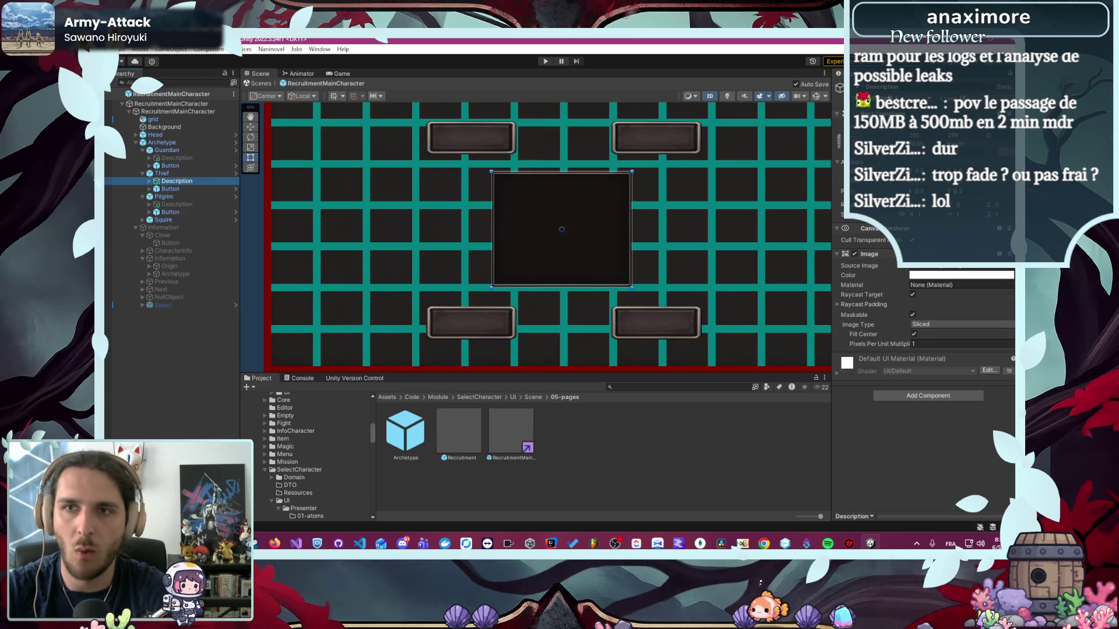
pyautogui.click(225, 158)
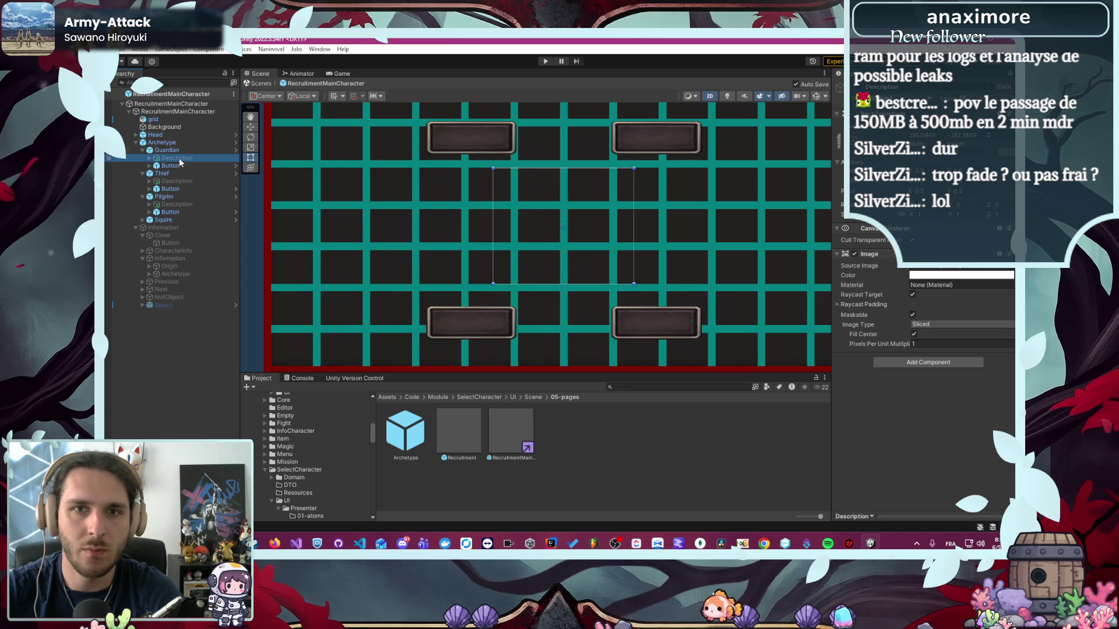
pyautogui.click(857, 86)
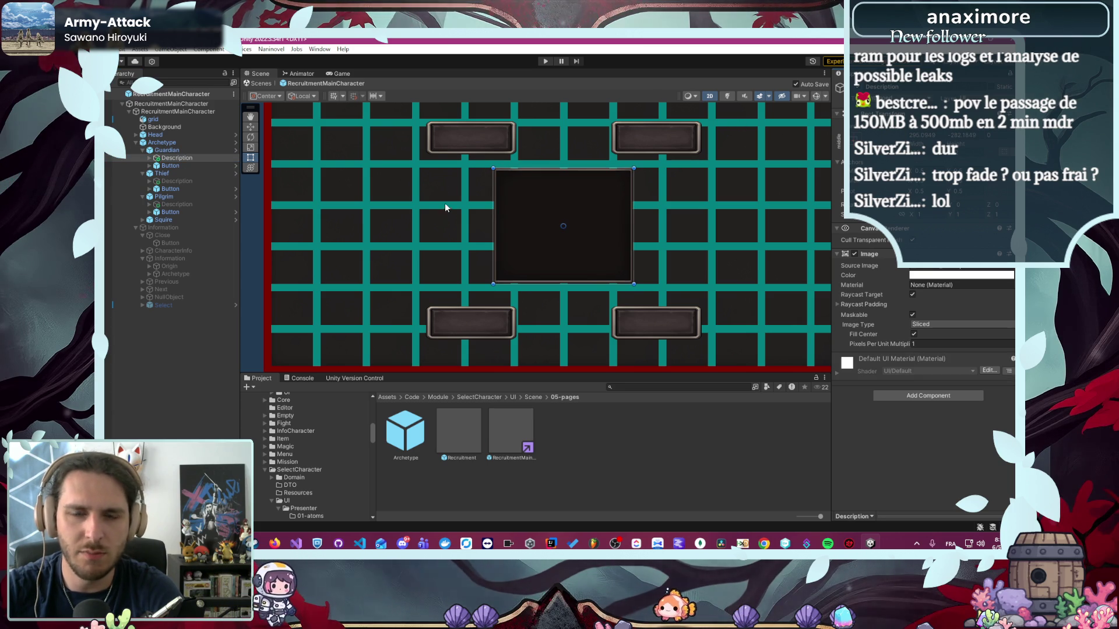
# - Shift the grid object slightly right and down over the canvas
pyautogui.click(183, 119)
pyautogui.scroll(5, 425, 179)
pyautogui.moveTo(368, 201); pyautogui.dragTo(443, 206)
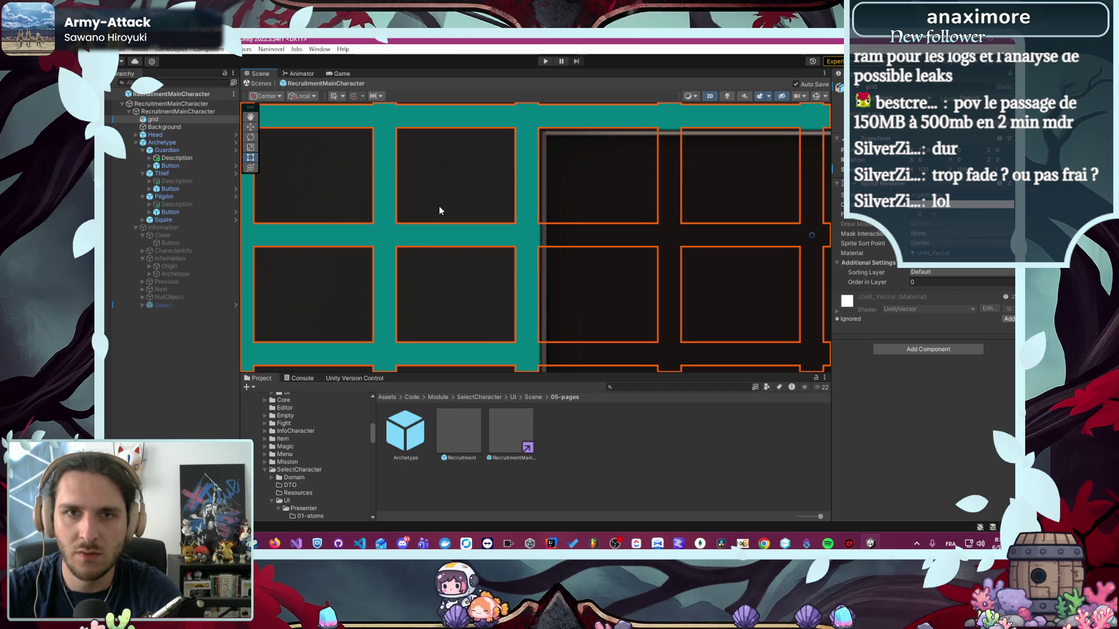
pyautogui.scroll(3, 548, 143)
pyautogui.scroll(3, 636, 120)
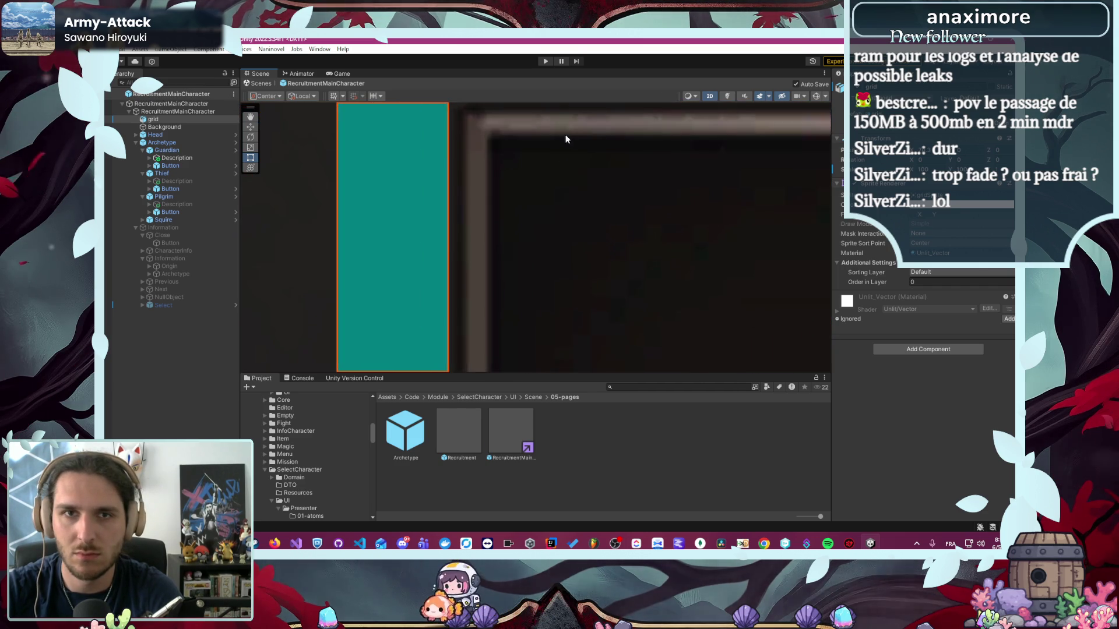
pyautogui.moveTo(381, 223); pyautogui.dragTo(385, 233)
pyautogui.scroll(-5, 386, 230)
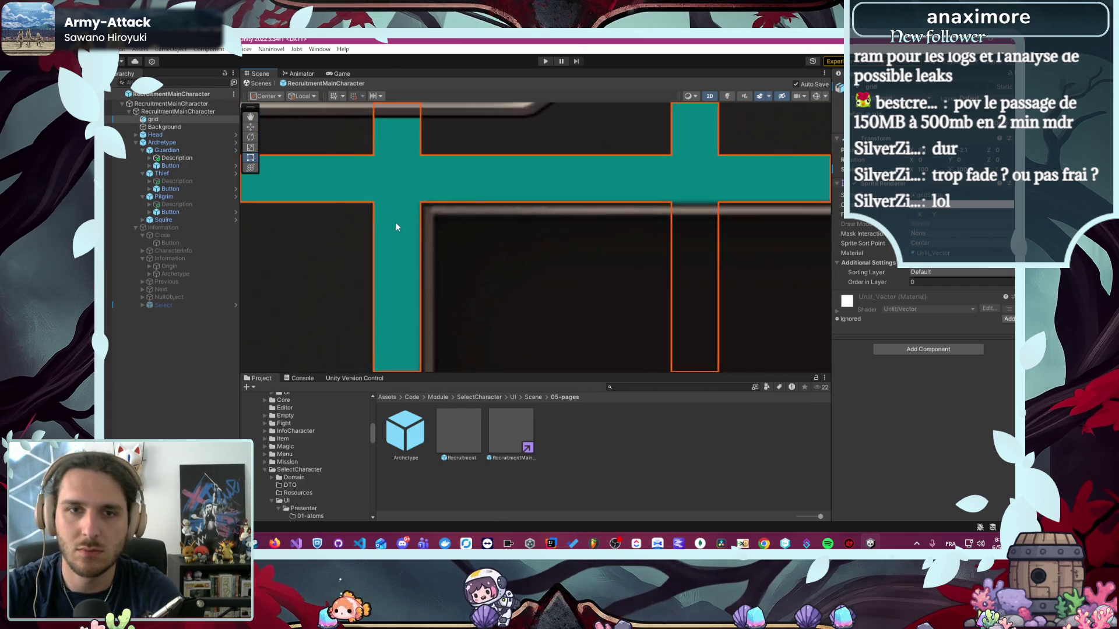
pyautogui.click(628, 266)
pyautogui.scroll(3, 373, 243)
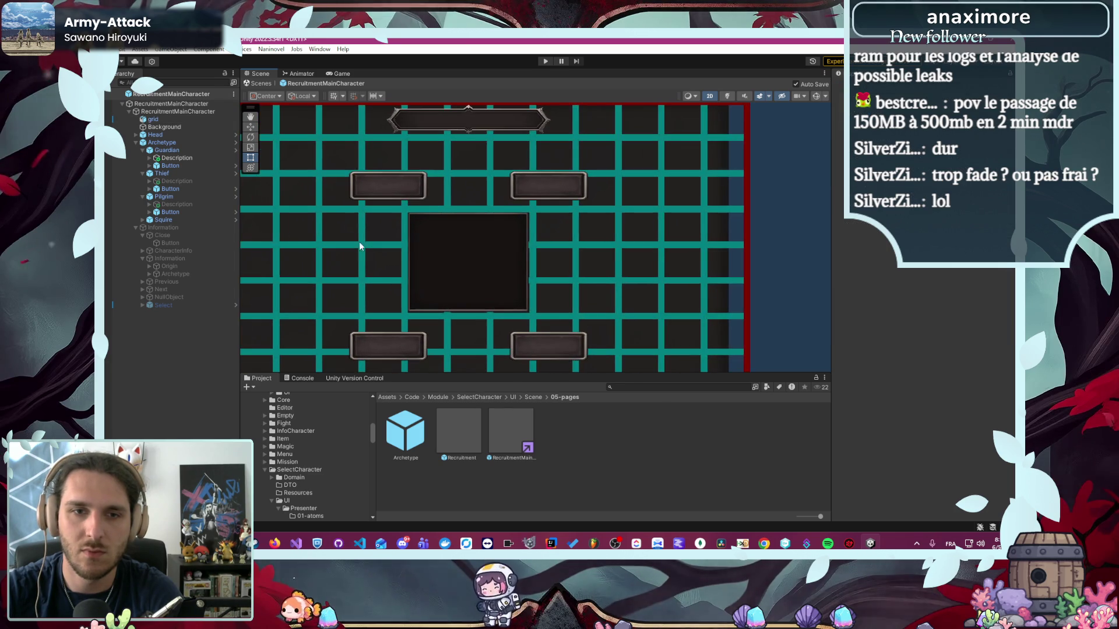
pyautogui.scroll(2, 350, 226)
pyautogui.click(367, 215)
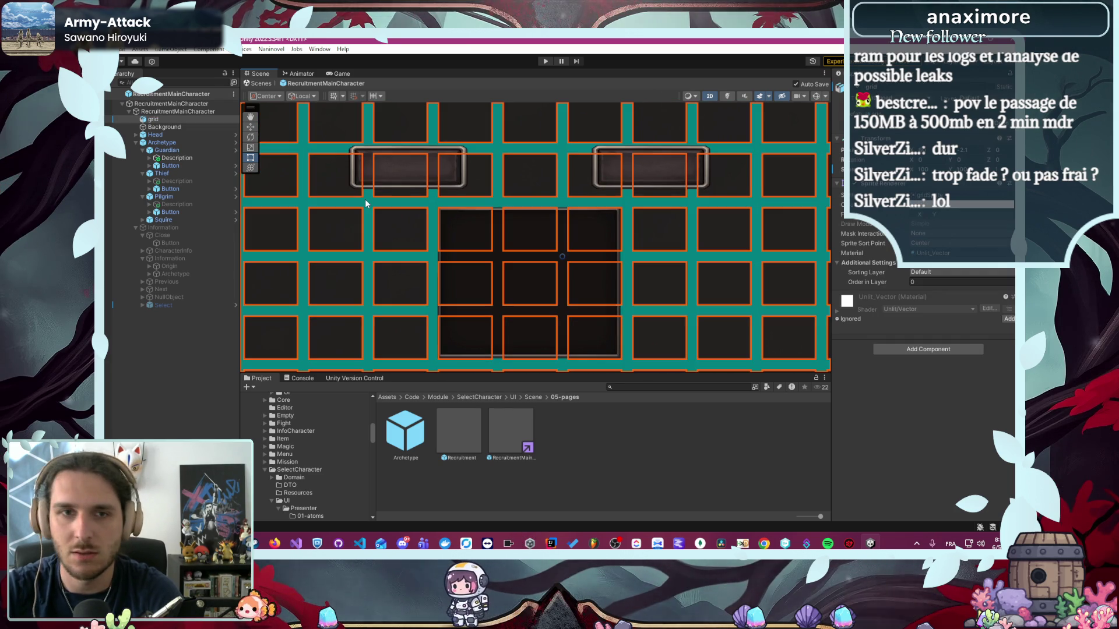
pyautogui.scroll(5, 366, 203)
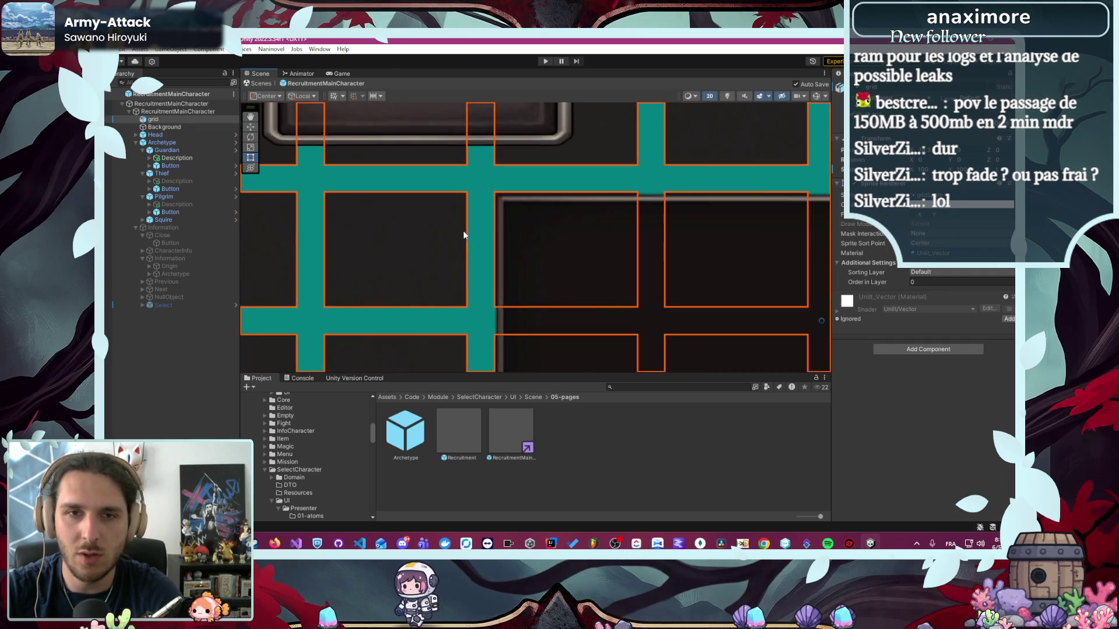
pyautogui.scroll(1, 470, 232)
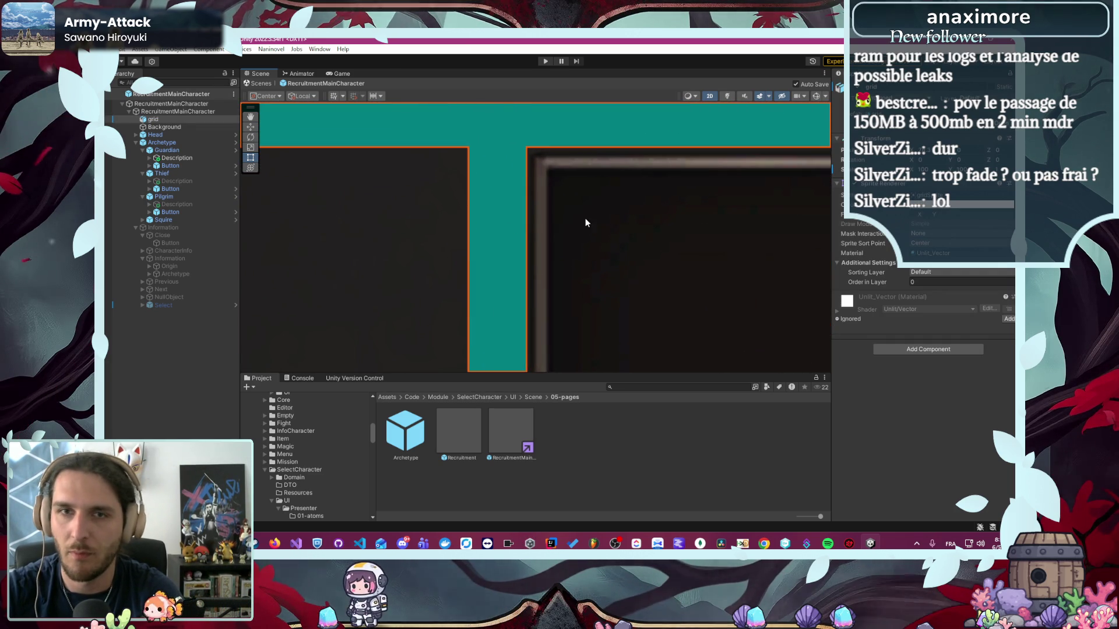
pyautogui.scroll(-6, 417, 207)
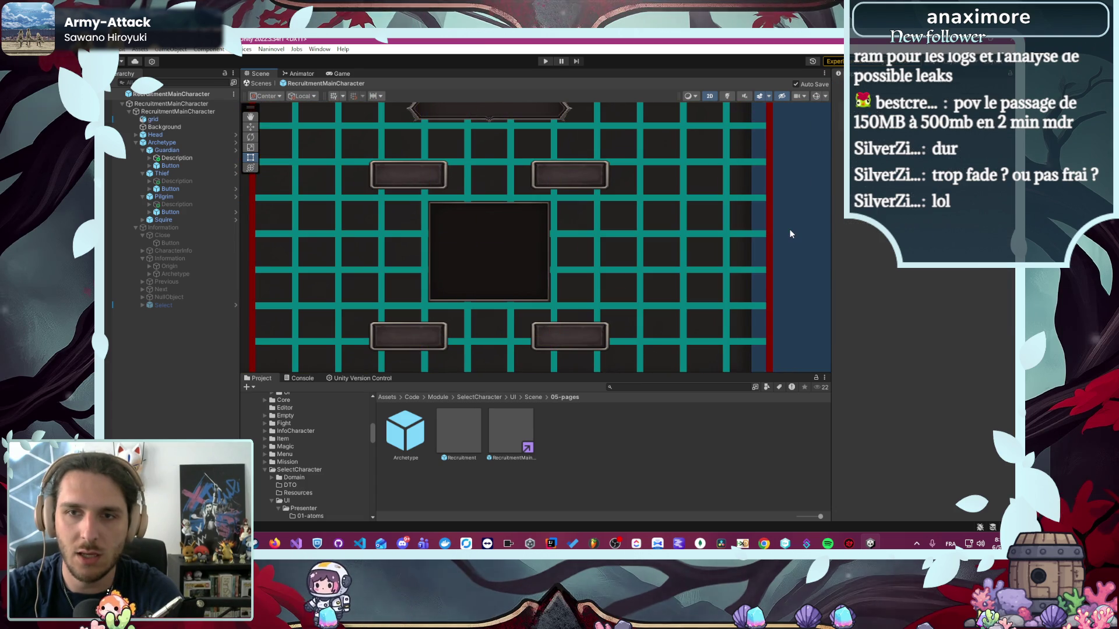
# - Try nudging the Thief's Description panel onto the grid lines, undoing the stray moves
pyautogui.click(197, 180)
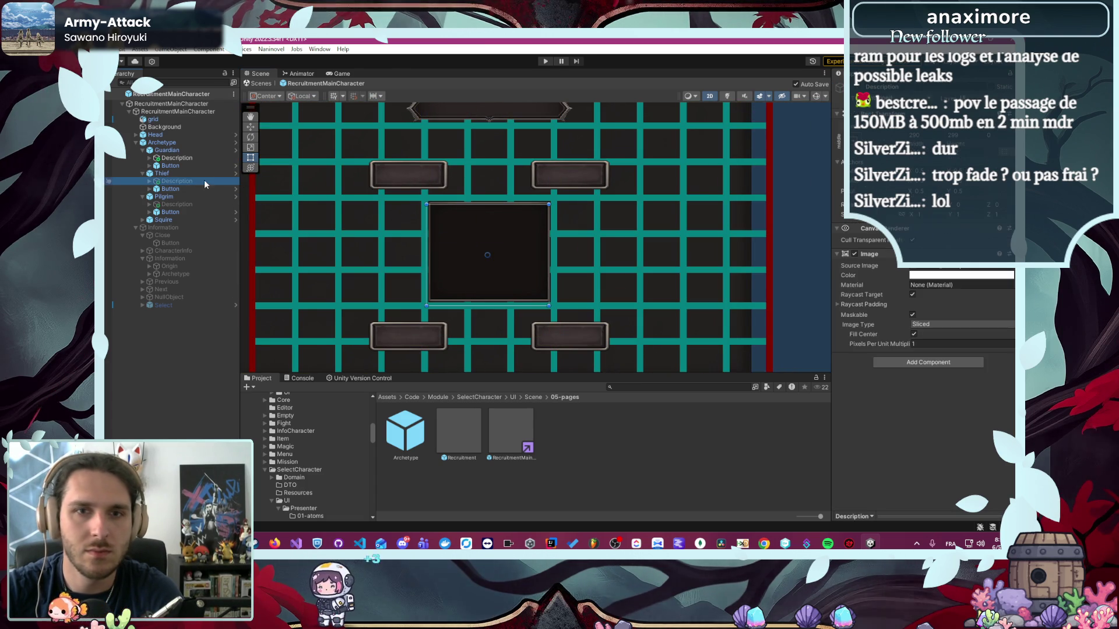
pyautogui.scroll(5, 501, 208)
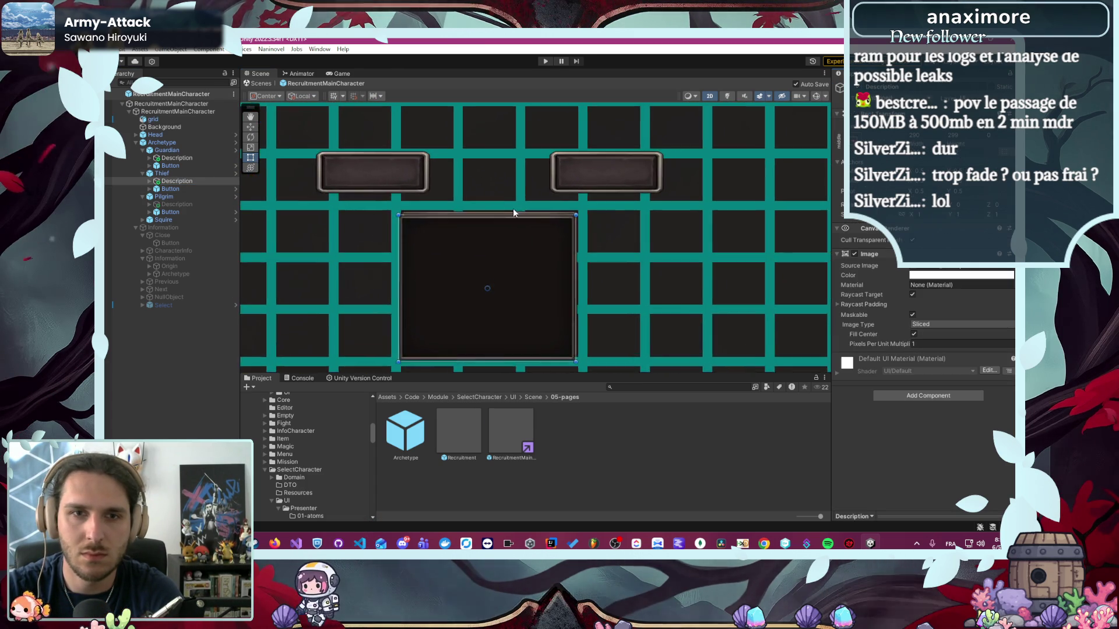
pyautogui.scroll(1, 409, 236)
pyautogui.moveTo(423, 226); pyautogui.dragTo(422, 222)
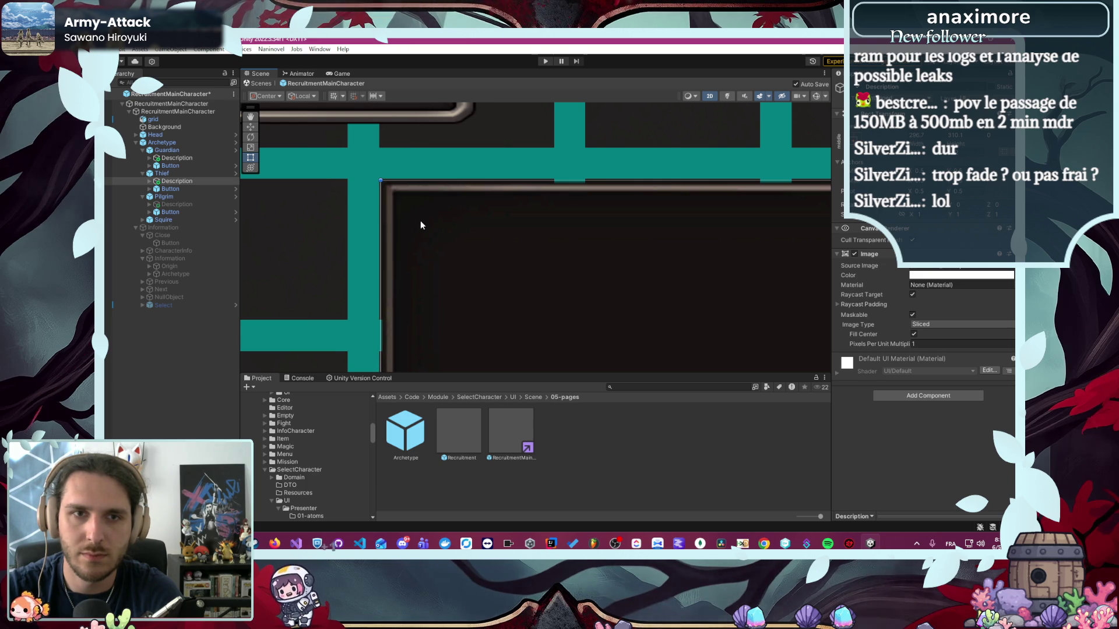
pyautogui.hotkey('ctrl', 'z')
pyautogui.scroll(5, 346, 158)
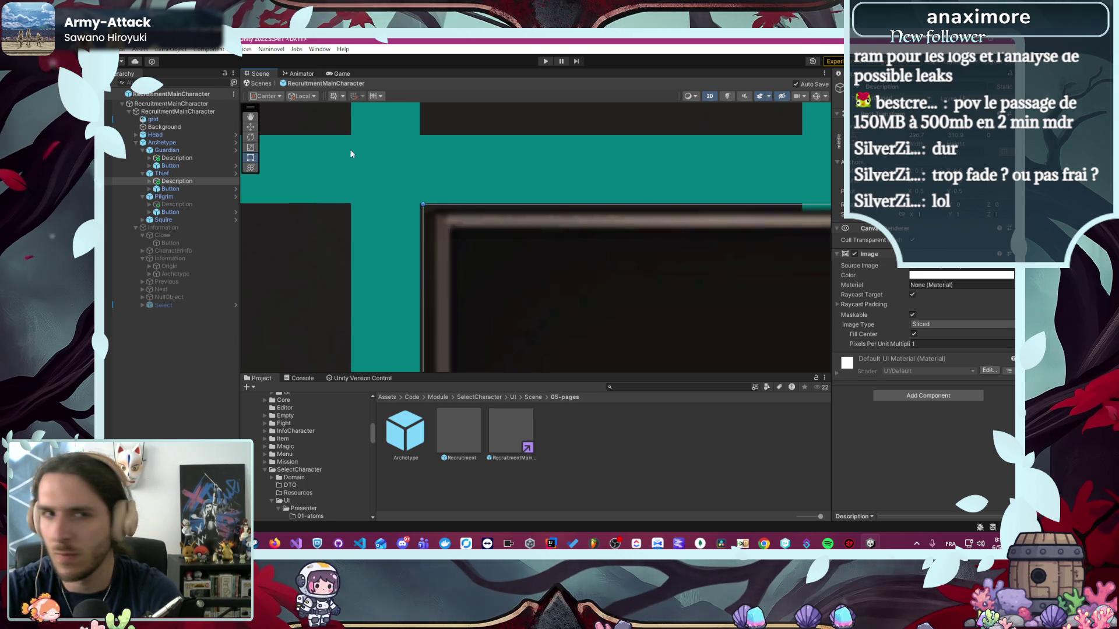
pyautogui.moveTo(555, 291); pyautogui.dragTo(551, 285)
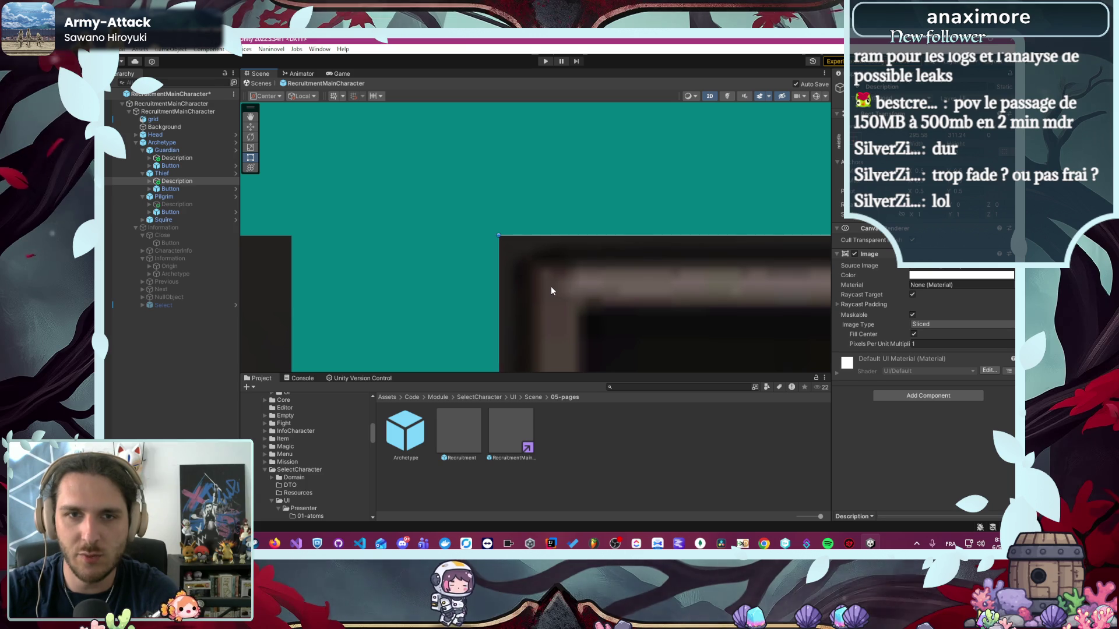
pyautogui.hotkey('ctrl', 'z')
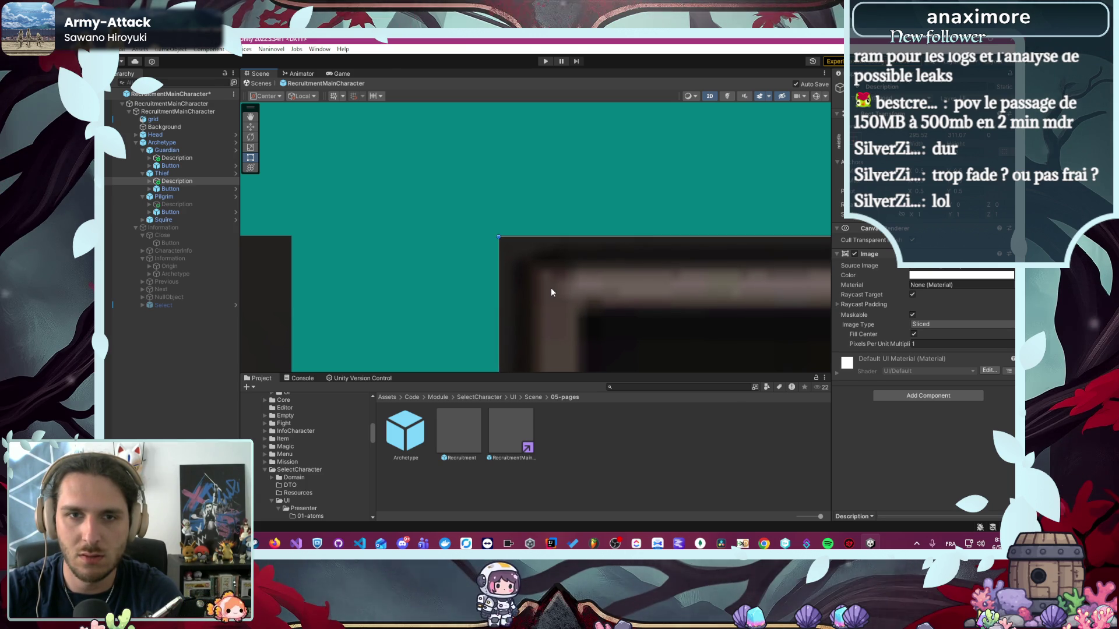
pyautogui.hotkey('ctrl', 'z')
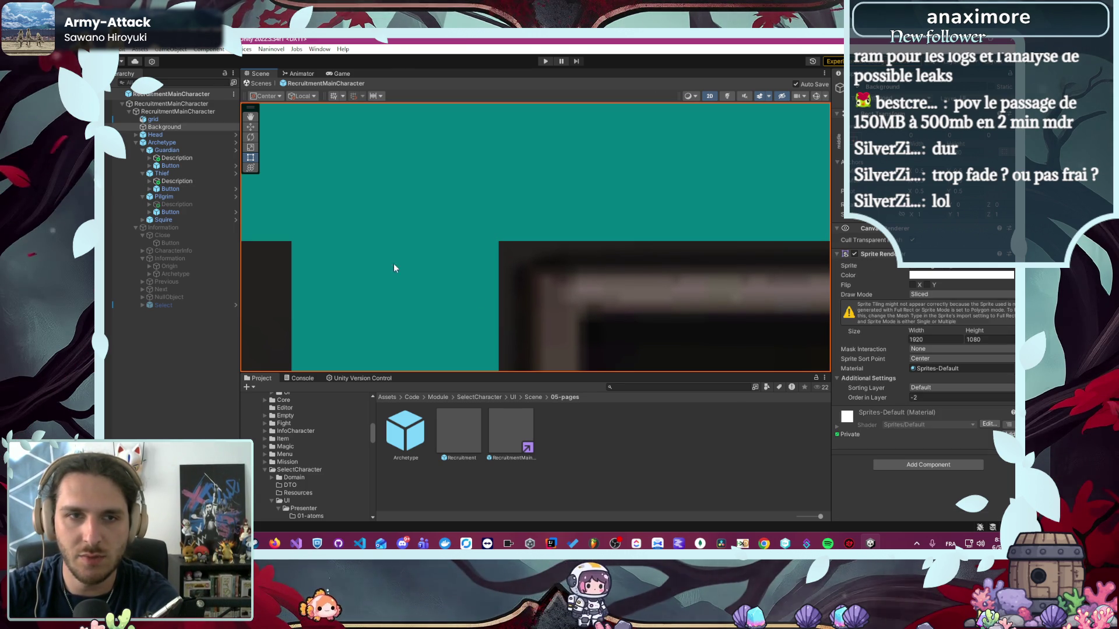
# - Fine-tune the Thief's Description panel position and frame it in the Scene view
pyautogui.click(212, 180)
pyautogui.hotkey('ctrl', 'z')
pyautogui.hotkey('ctrl', 'z')
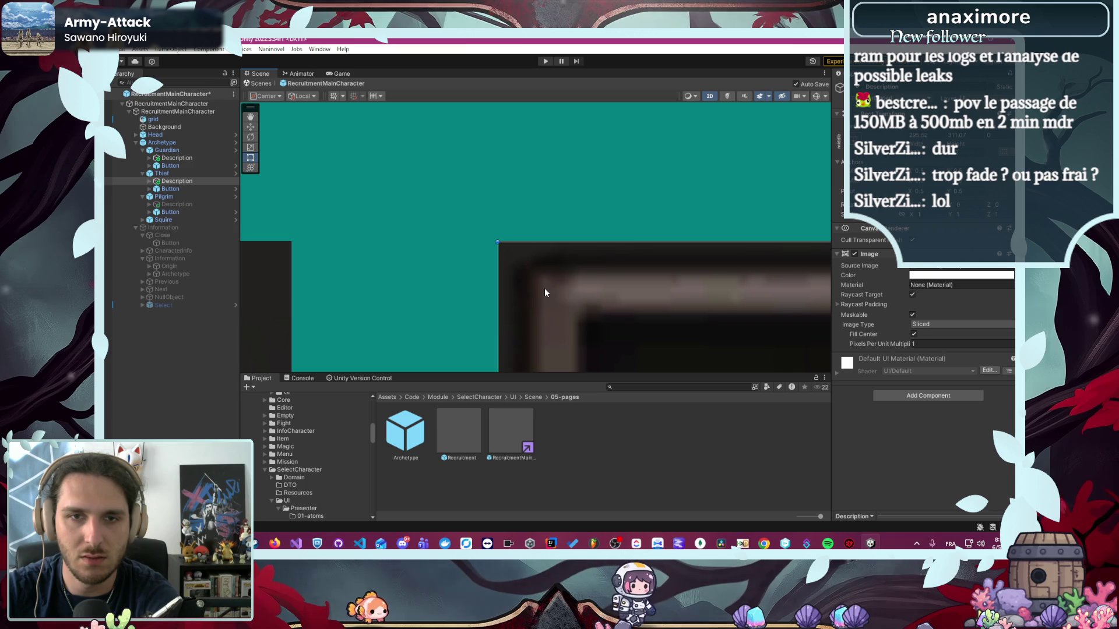
pyautogui.hotkey('ctrl', 'z')
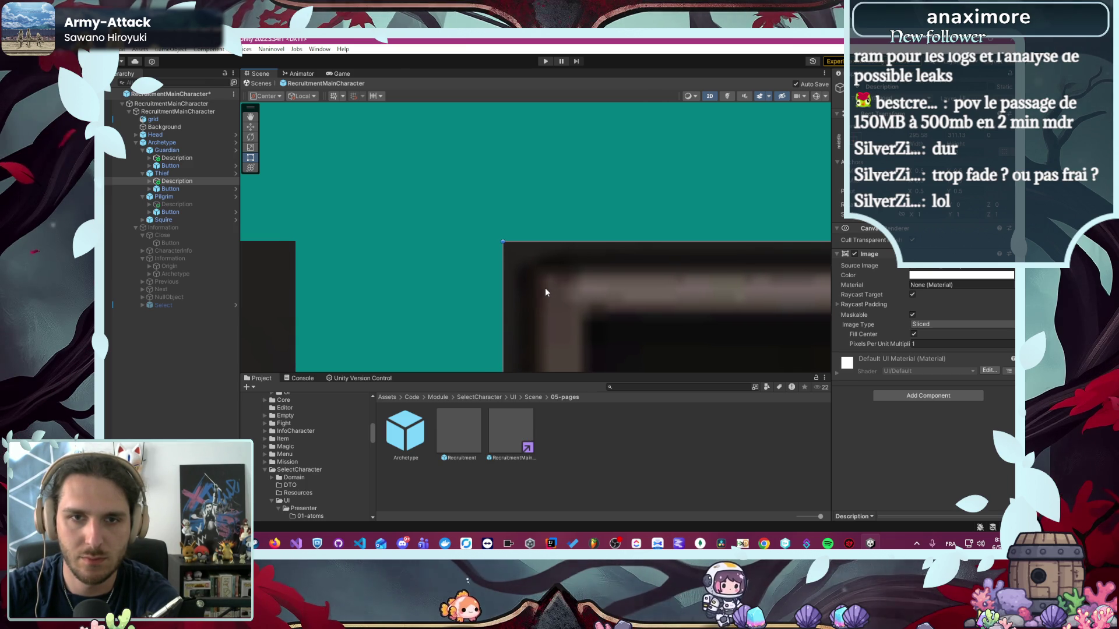
pyautogui.scroll(-4, 542, 292)
pyautogui.scroll(-3, 529, 299)
pyautogui.press('f')
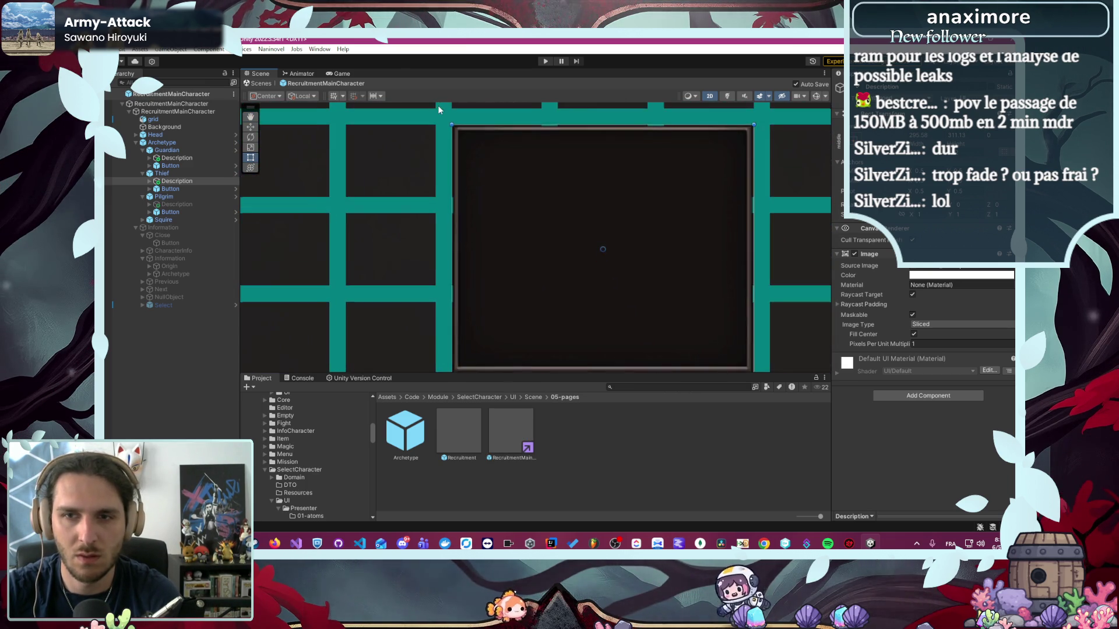
pyautogui.click(205, 205)
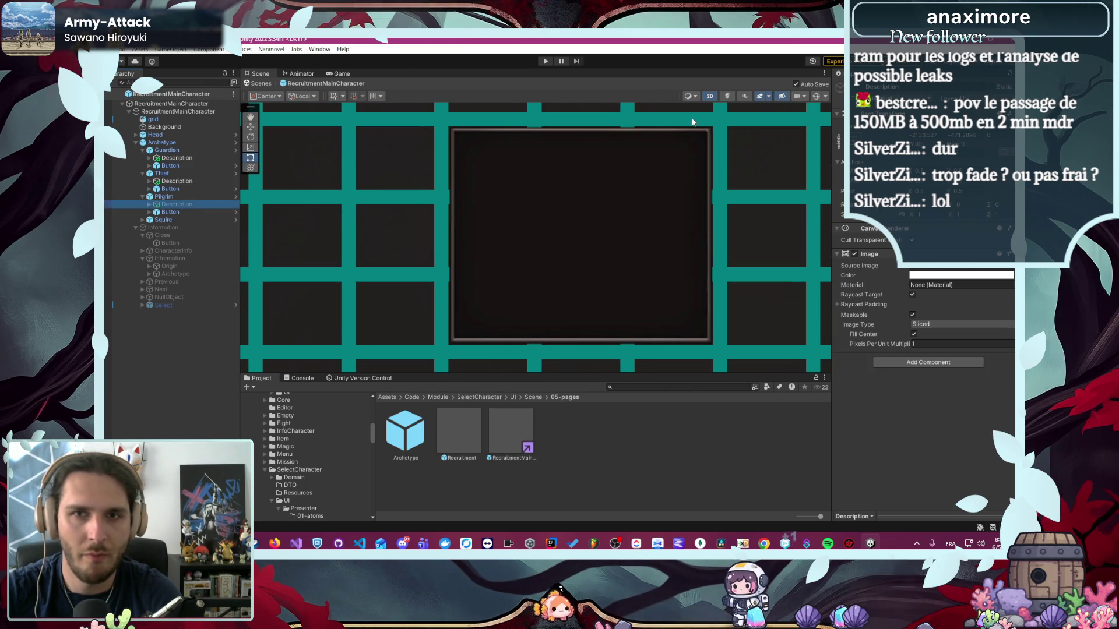
# - Move the Pilgrim's Description panel onto the centre of the recruitment canvas
pyautogui.scroll(-10, 533, 262)
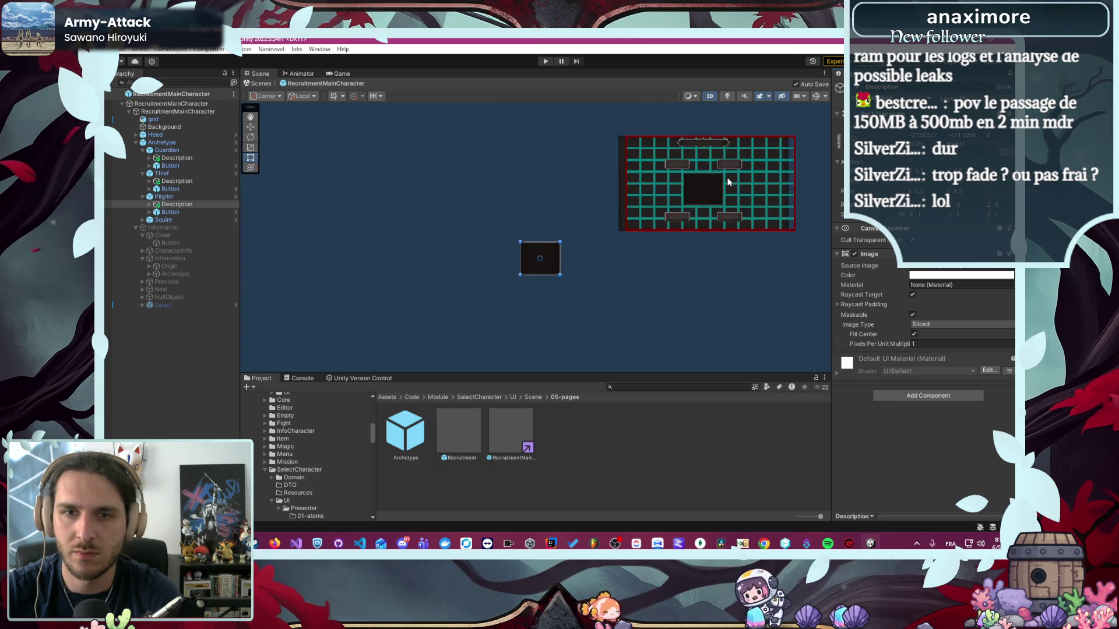
pyautogui.moveTo(639, 233); pyautogui.dragTo(574, 301)
pyautogui.moveTo(484, 318); pyautogui.dragTo(563, 284)
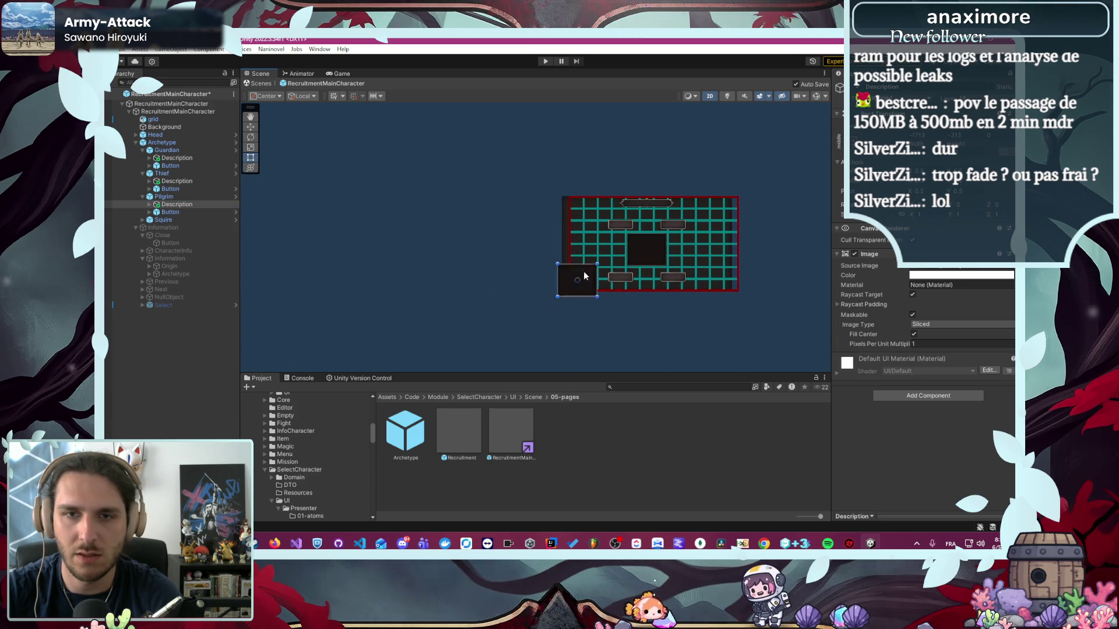
pyautogui.scroll(10, 637, 257)
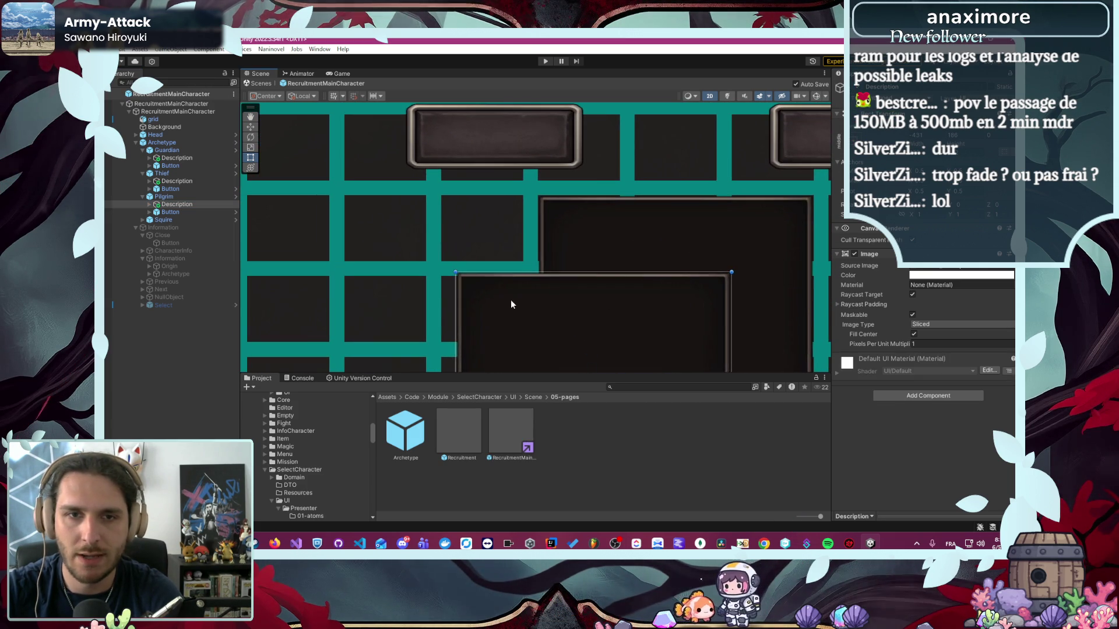
pyautogui.scroll(8, 570, 211)
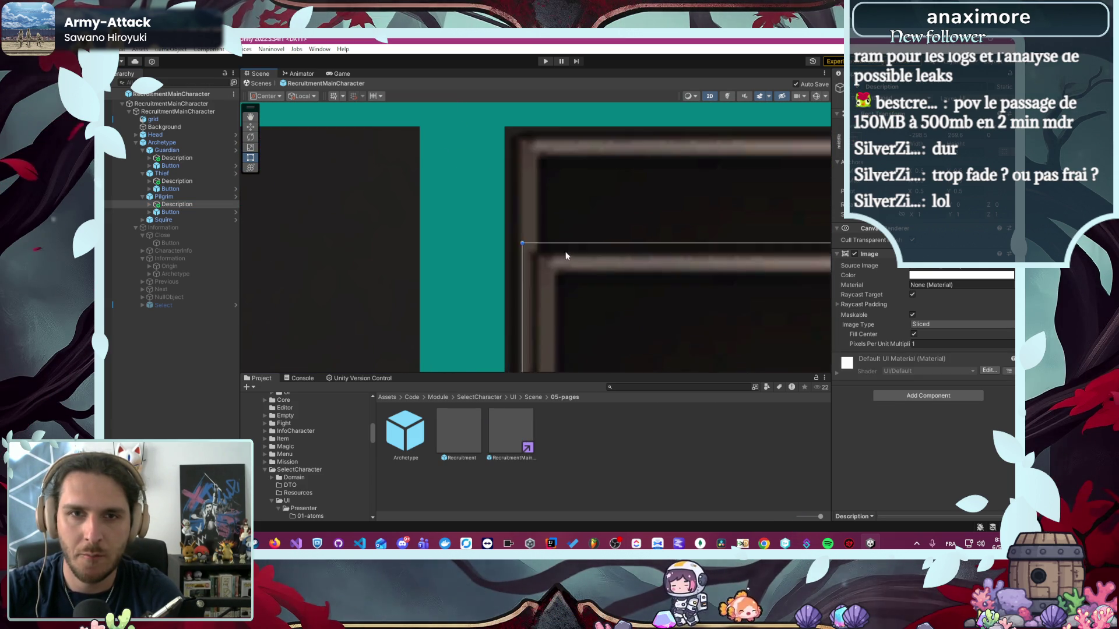
pyautogui.scroll(8, 542, 202)
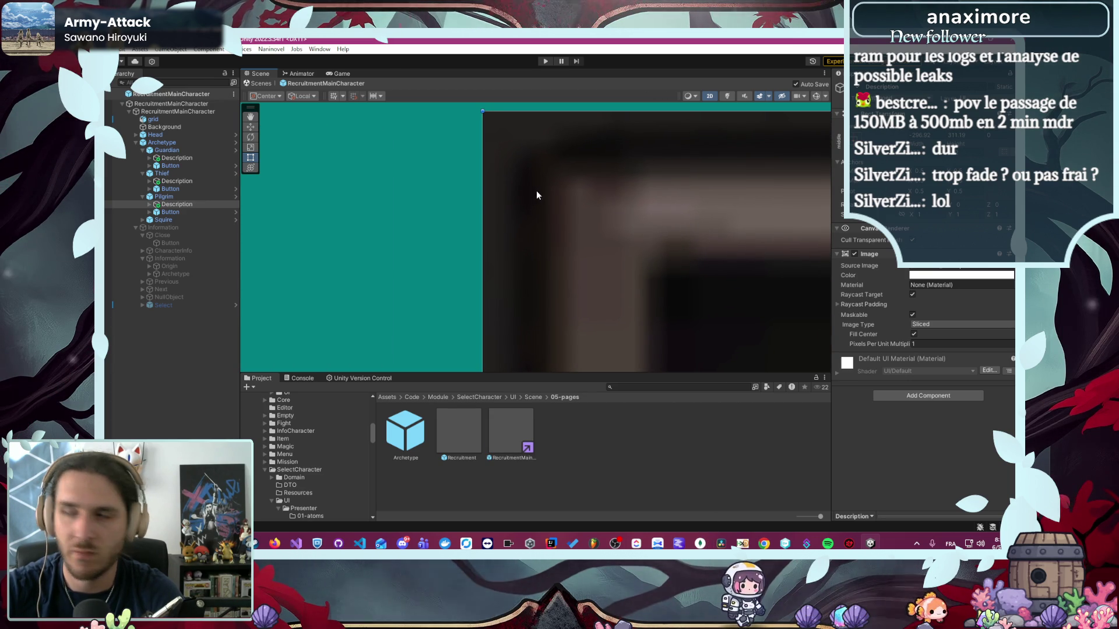
pyautogui.scroll(-10, 586, 213)
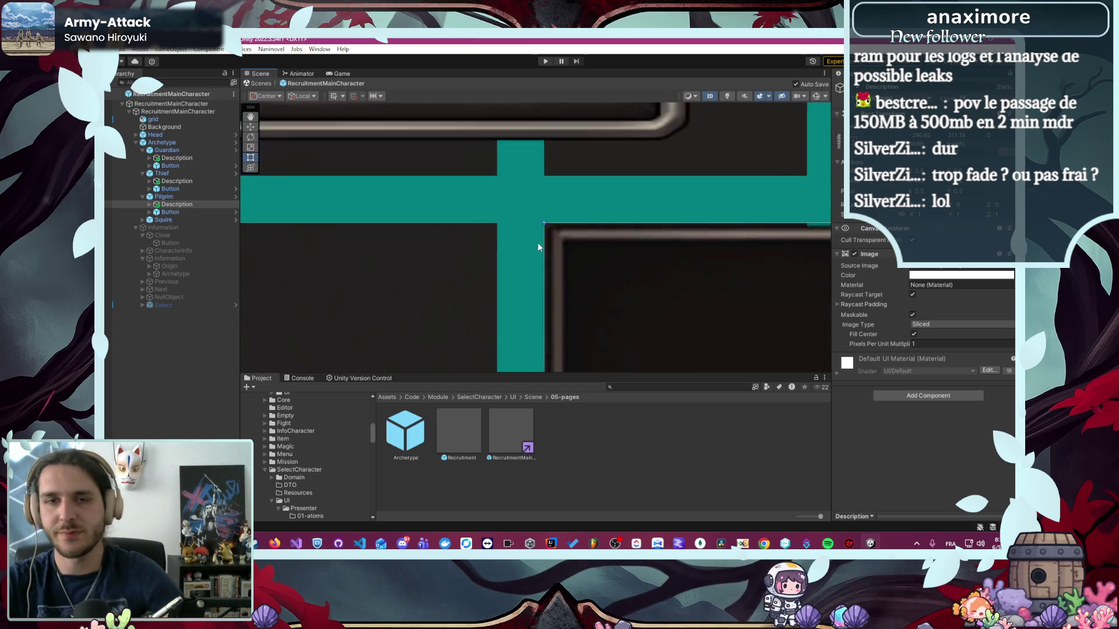
pyautogui.scroll(-4, 509, 179)
# - Place the Squire's Description panel at the canvas centre, its corner aligned to the grid
pyautogui.click(407, 310)
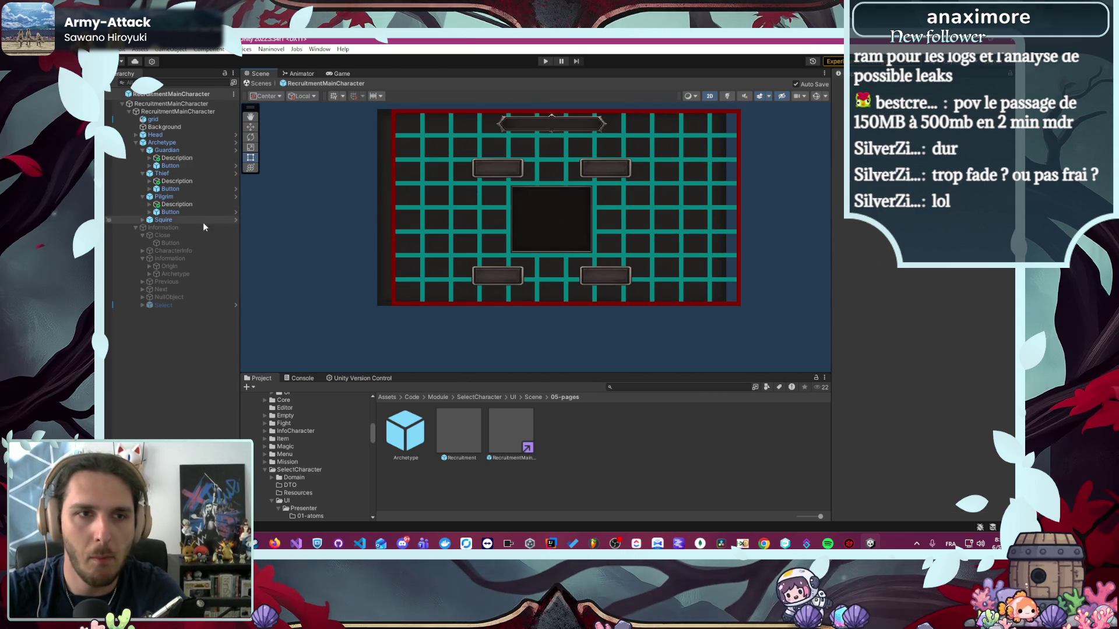
pyautogui.click(143, 220)
pyautogui.click(167, 228)
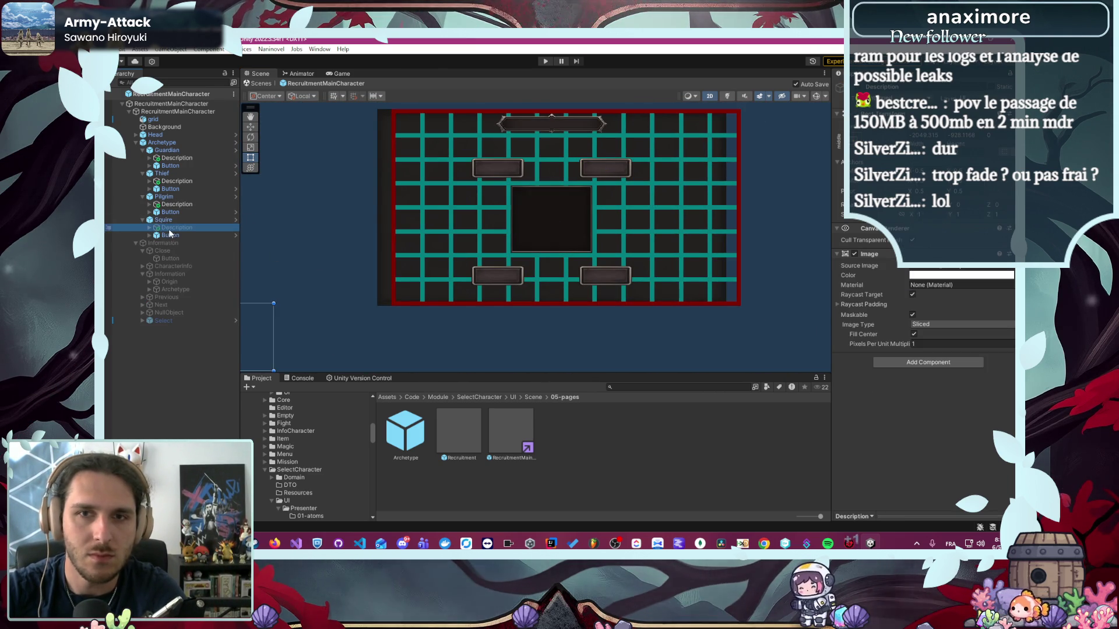
pyautogui.moveTo(269, 324); pyautogui.dragTo(596, 218)
pyautogui.scroll(10, 575, 204)
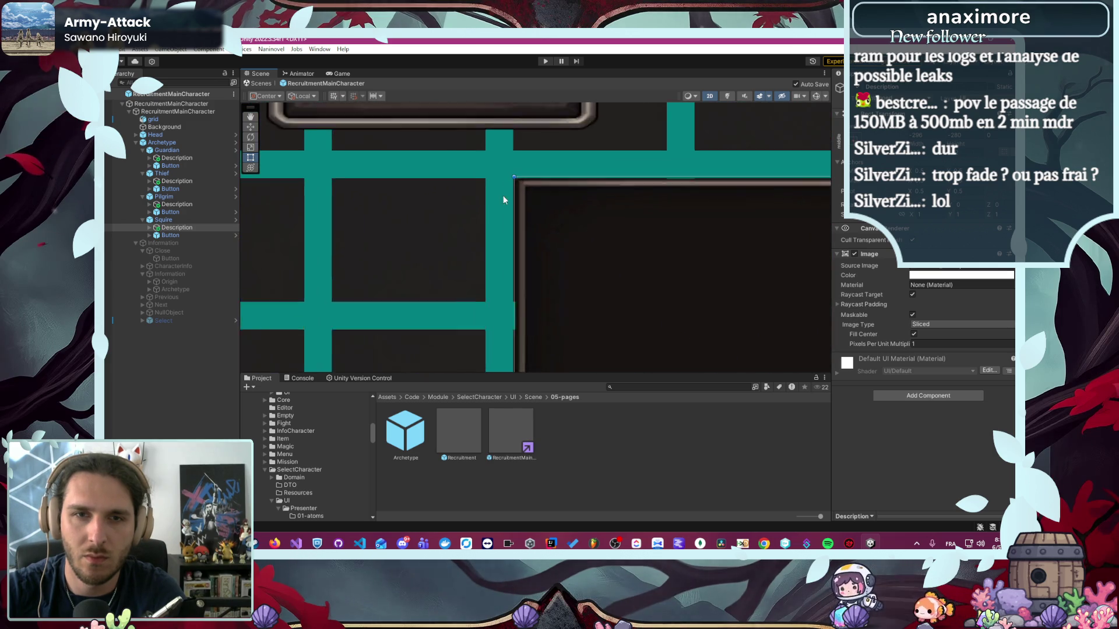
pyautogui.scroll(3, 597, 206)
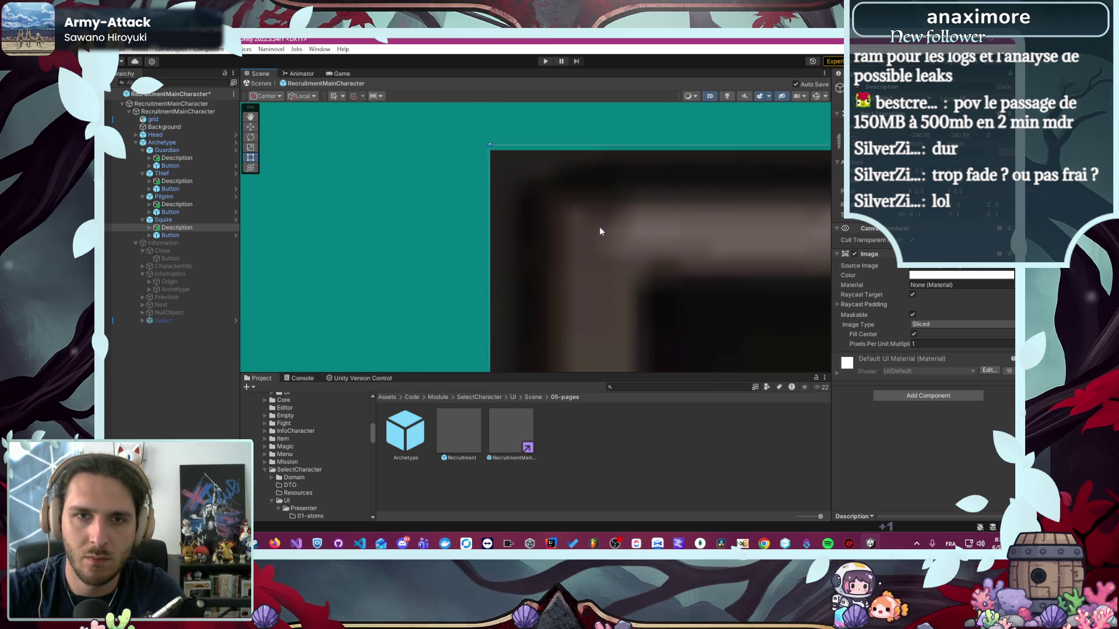
pyautogui.moveTo(602, 234); pyautogui.dragTo(600, 236)
pyautogui.scroll(-10, 599, 235)
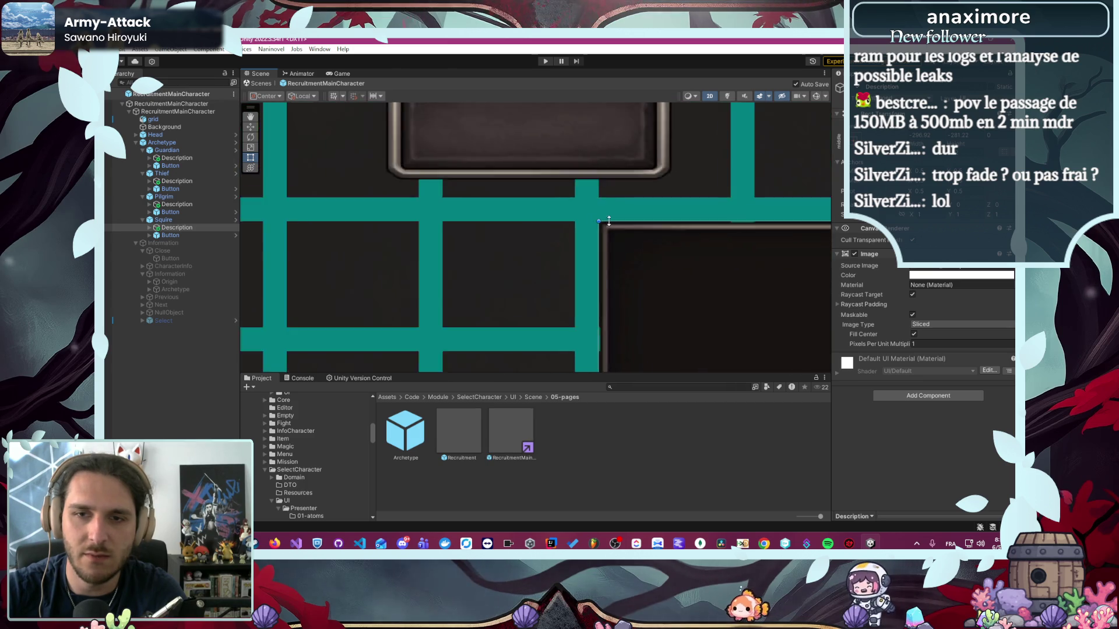
pyautogui.scroll(3, 676, 267)
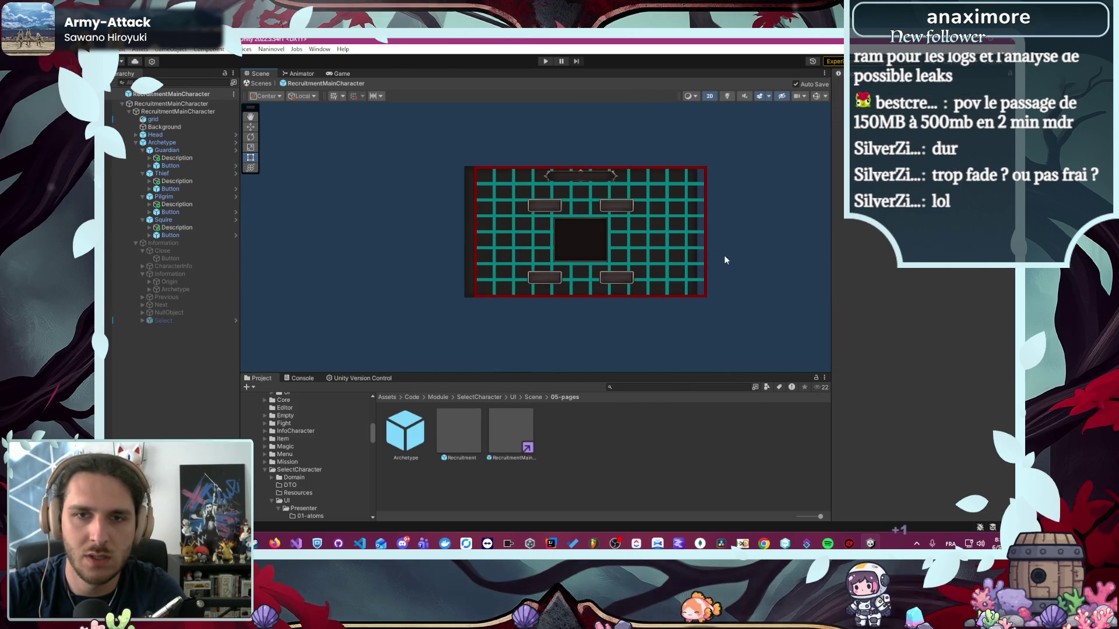
# - Deactivate the grid overlay and the Guardian's Description panel
pyautogui.click(194, 119)
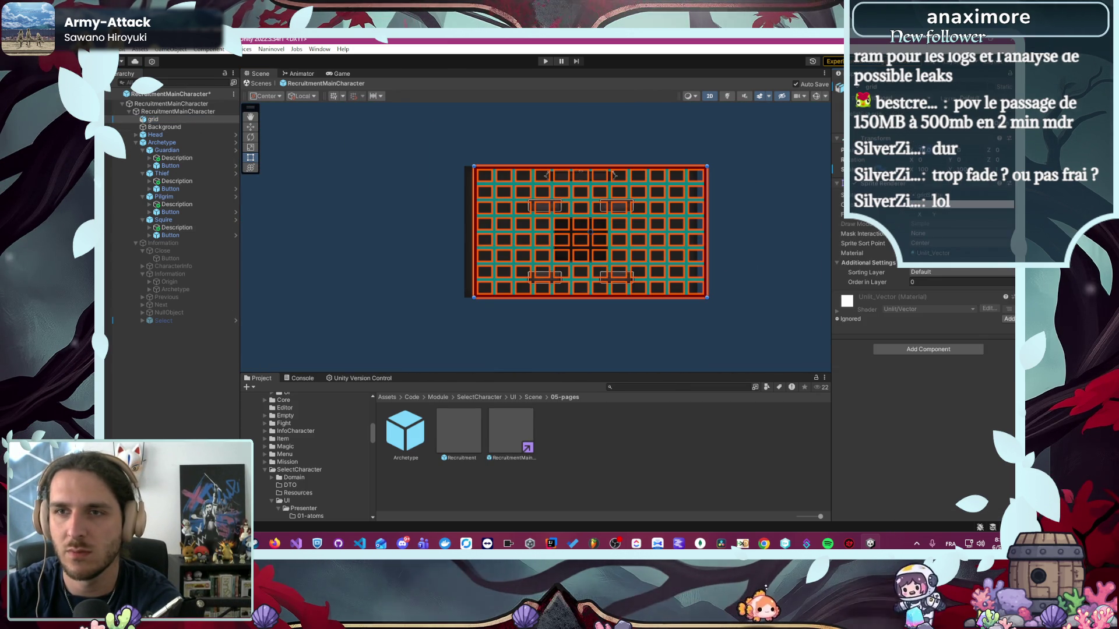
pyautogui.click(792, 182)
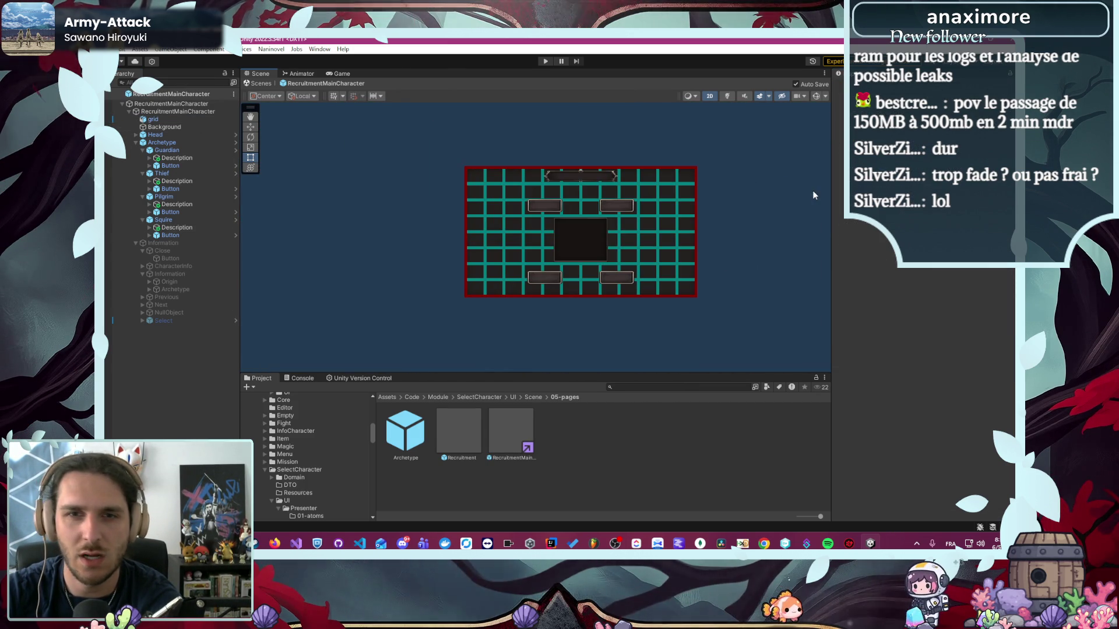
pyautogui.click(197, 122)
pyautogui.hotkey('alt', 'shift', 'a')
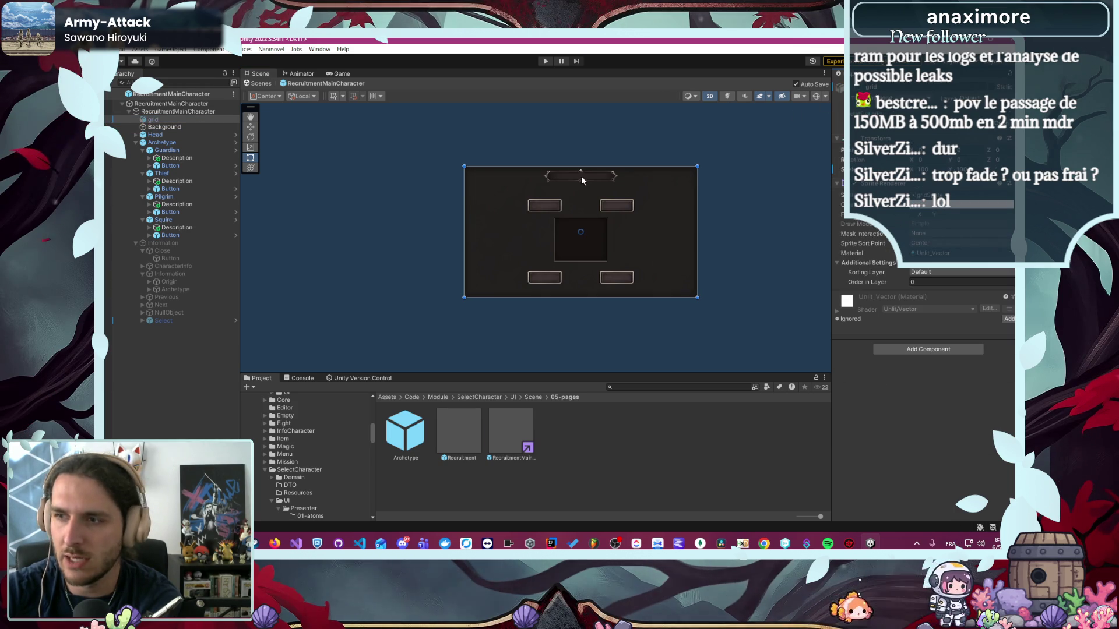
pyautogui.click(178, 158)
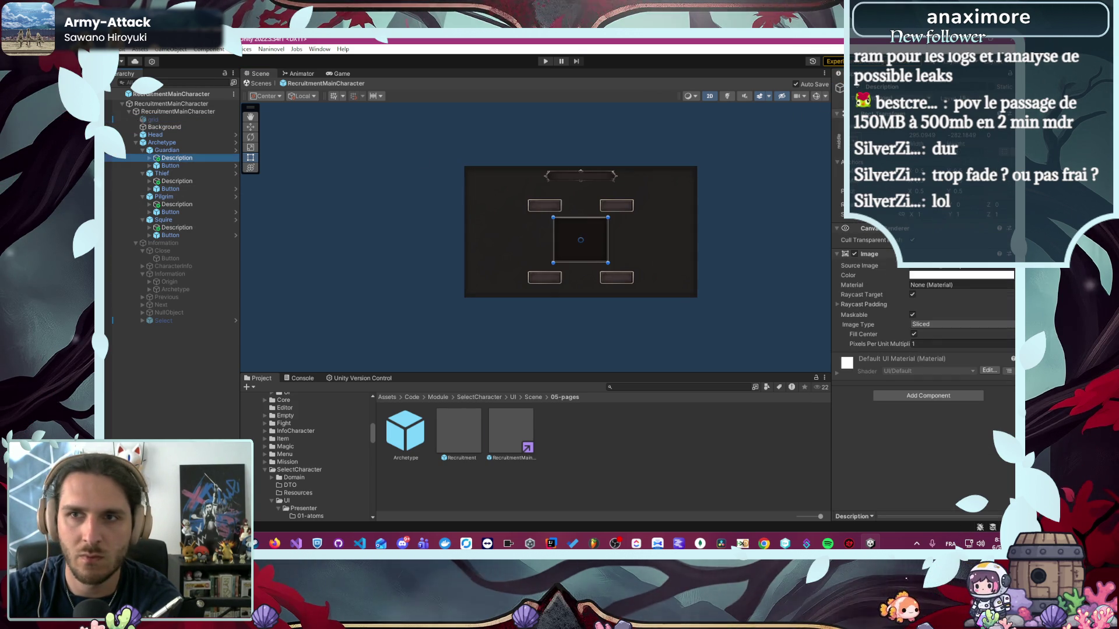
pyautogui.hotkey('alt', 'shift', 'a')
# - Deactivate the Thief, Pilgrim and Squire Description panels, then run the game in Play mode
pyautogui.click(177, 181)
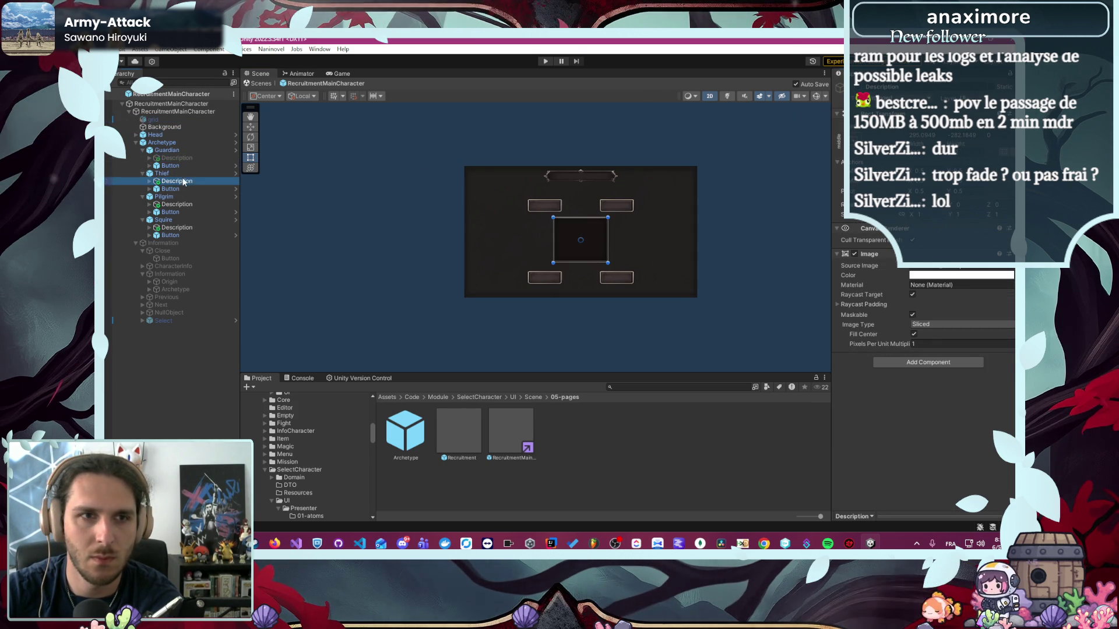
pyautogui.hotkey('alt', 'shift', 'a')
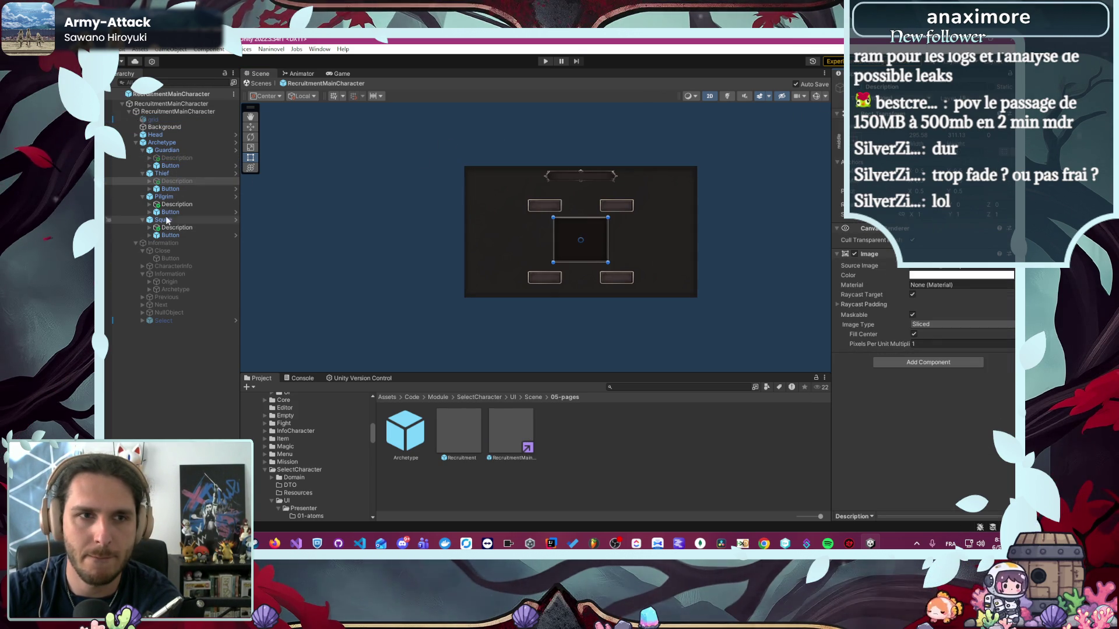
pyautogui.click(177, 204)
pyautogui.hotkey('alt', 'shift', 'a')
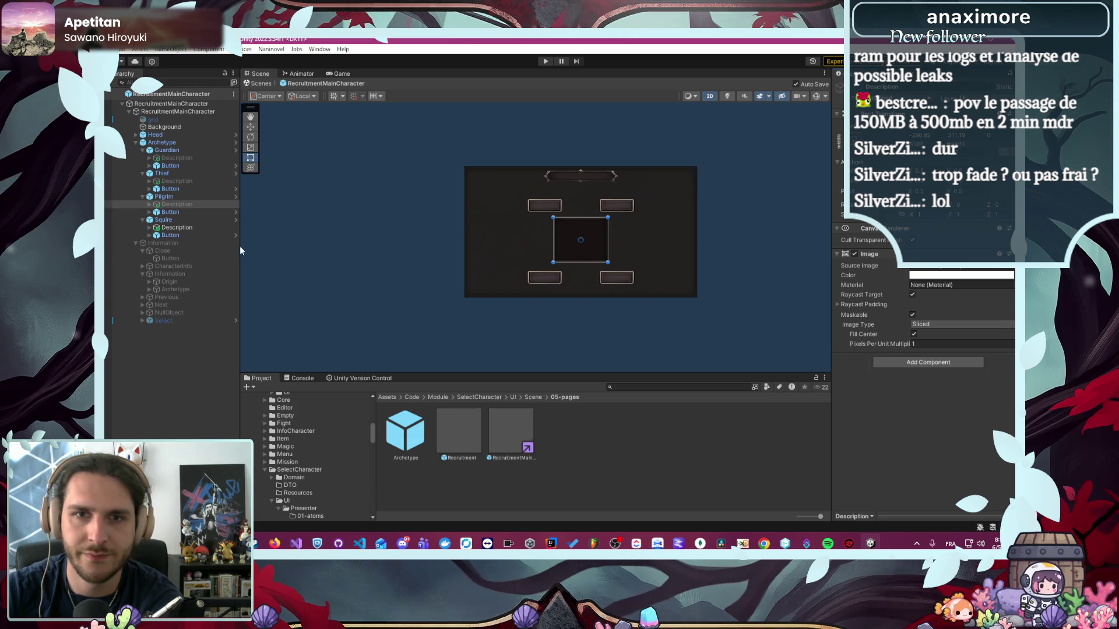
pyautogui.click(202, 228)
pyautogui.hotkey('alt', 'shift', 'a')
pyautogui.click(708, 177)
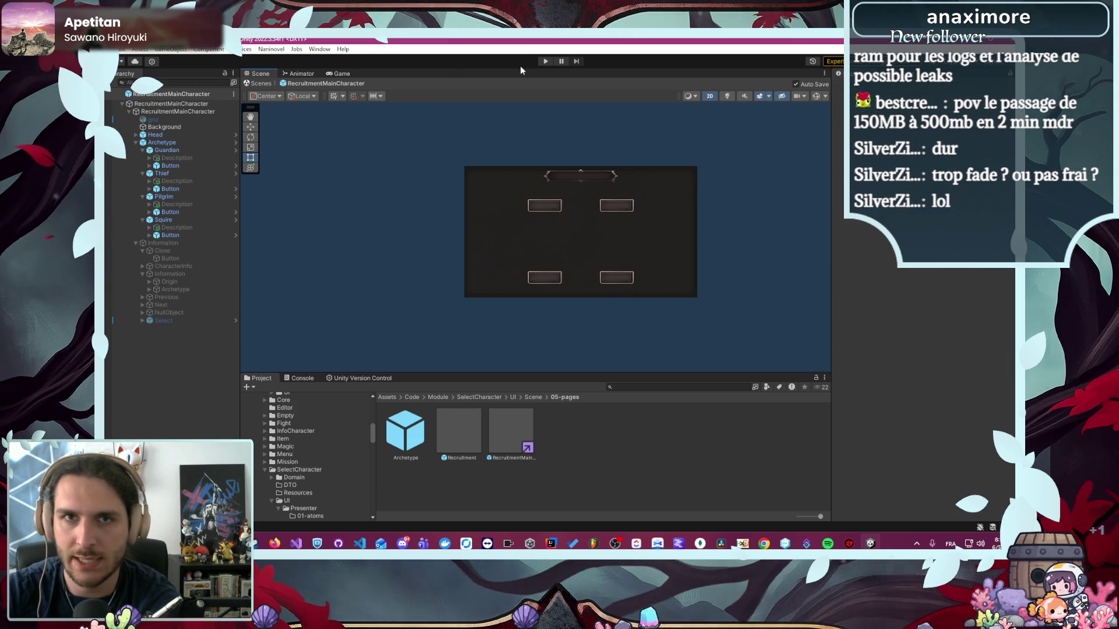
pyautogui.click(545, 61)
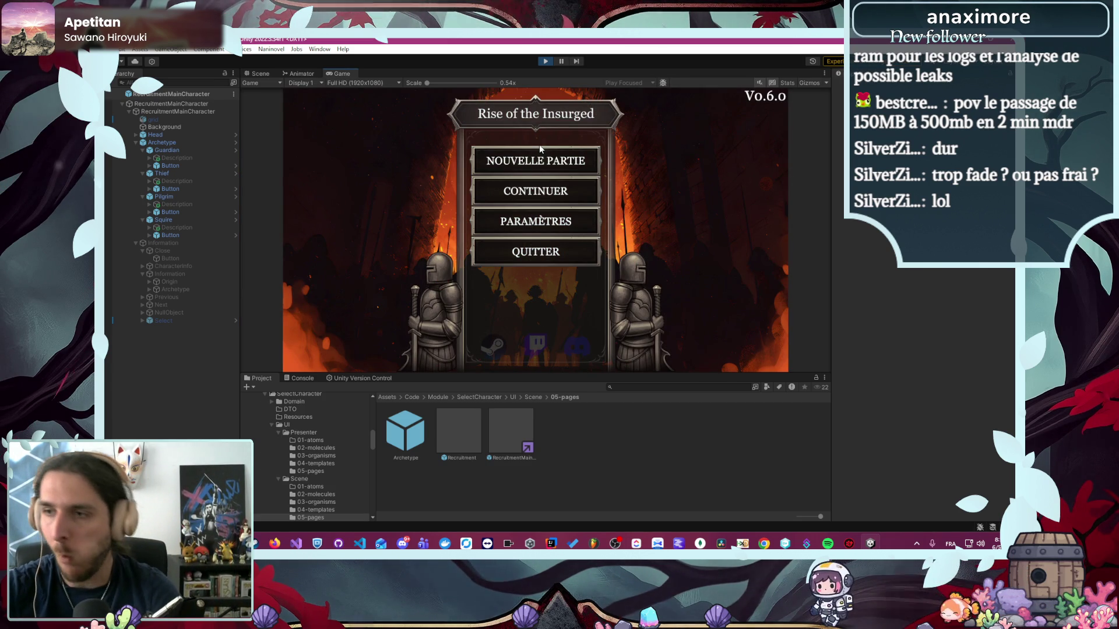
# - Start a new game, pick Écuyer, confirm Alyrienne, then stop Play mode and show the desktop
pyautogui.click(530, 153)
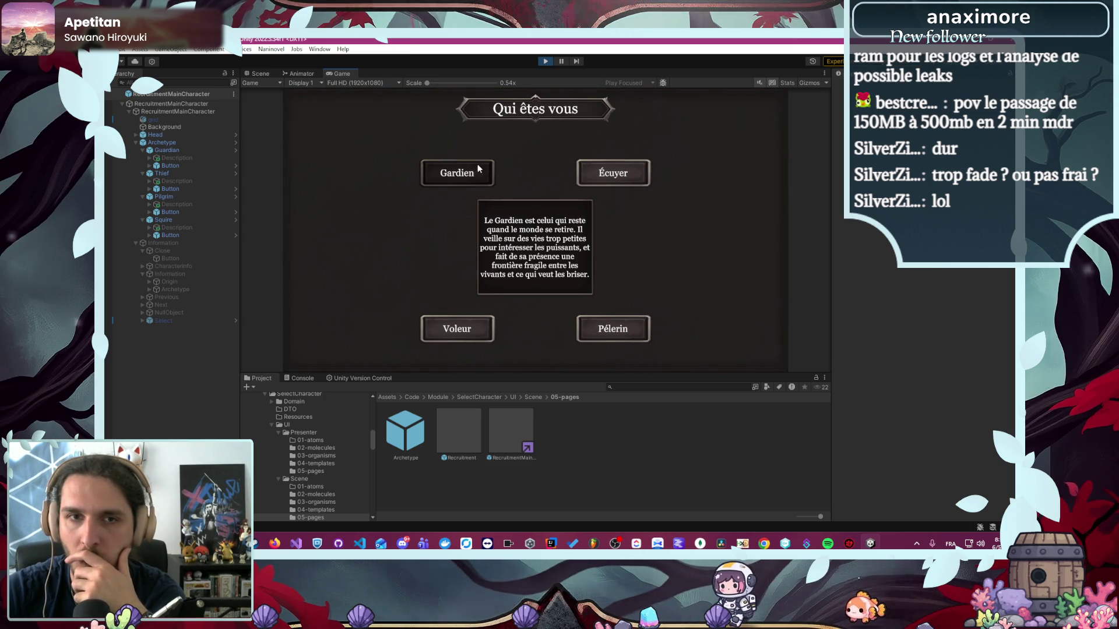
pyautogui.moveTo(471, 330)
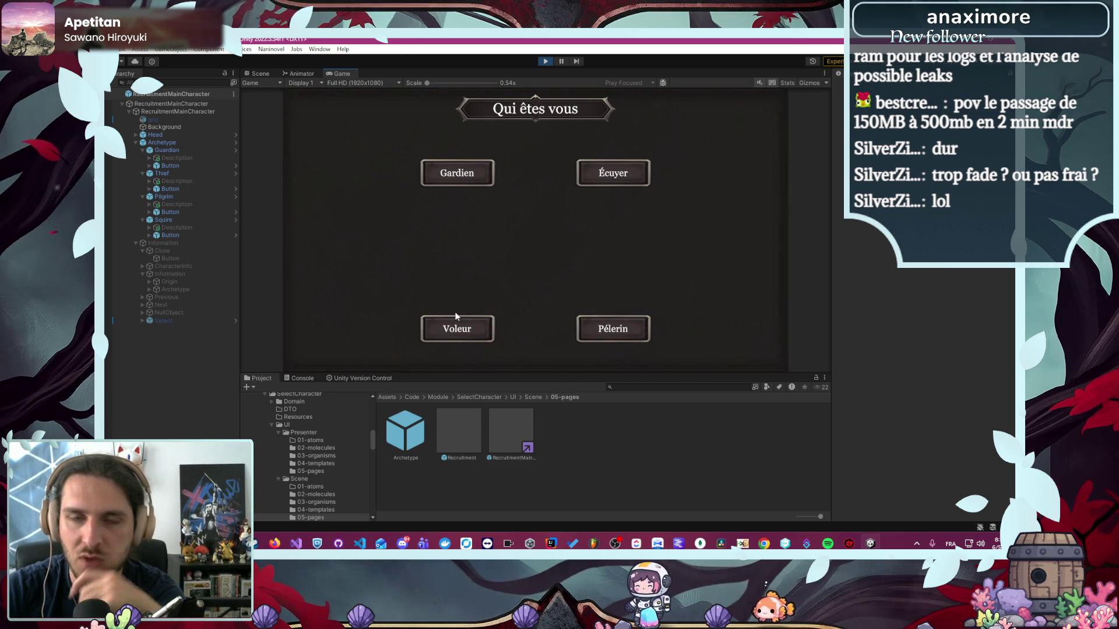
pyautogui.click(635, 184)
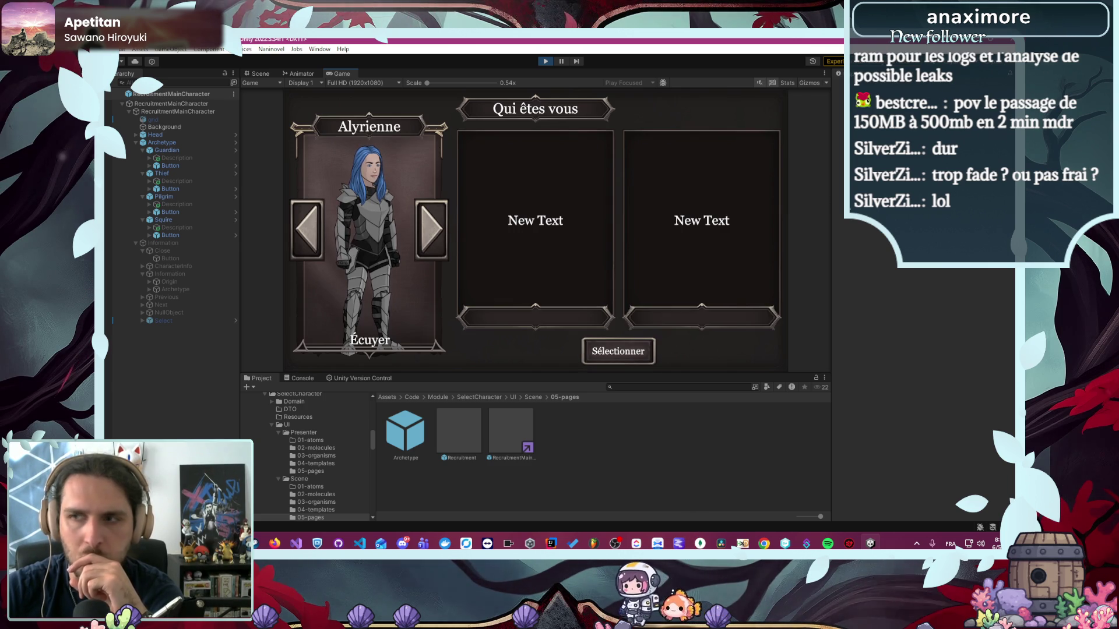
pyautogui.click(618, 353)
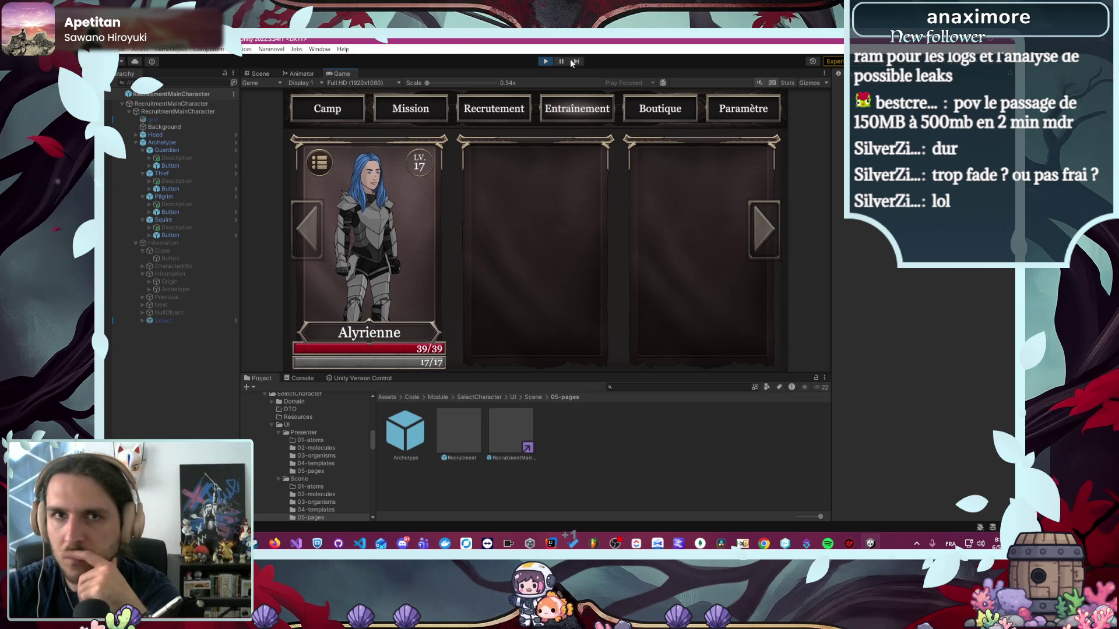
pyautogui.click(546, 61)
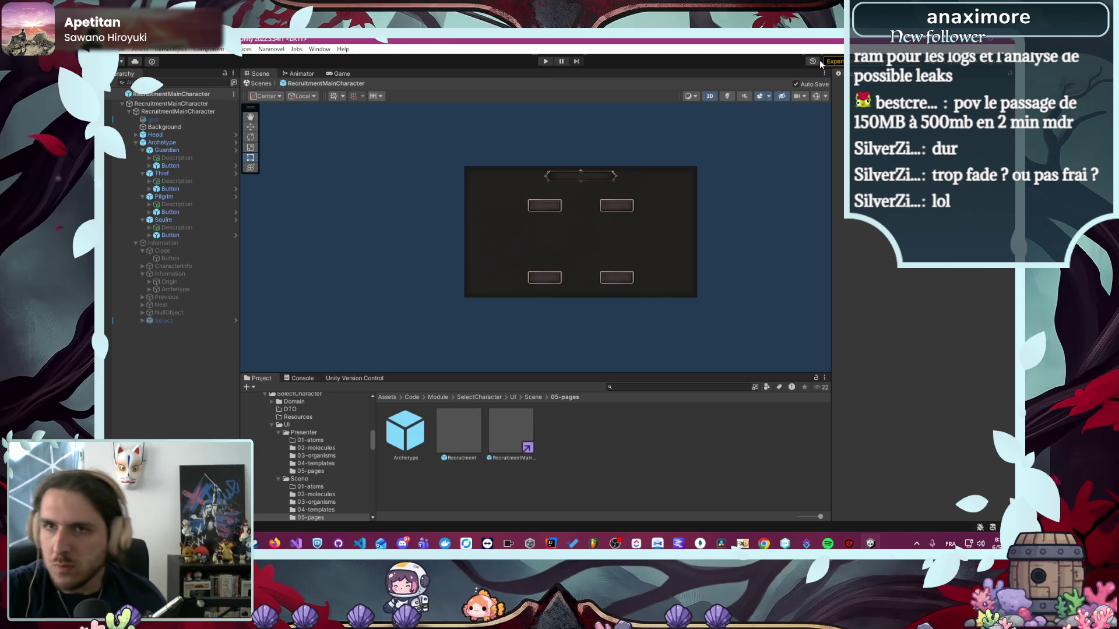
pyautogui.press('super+d')
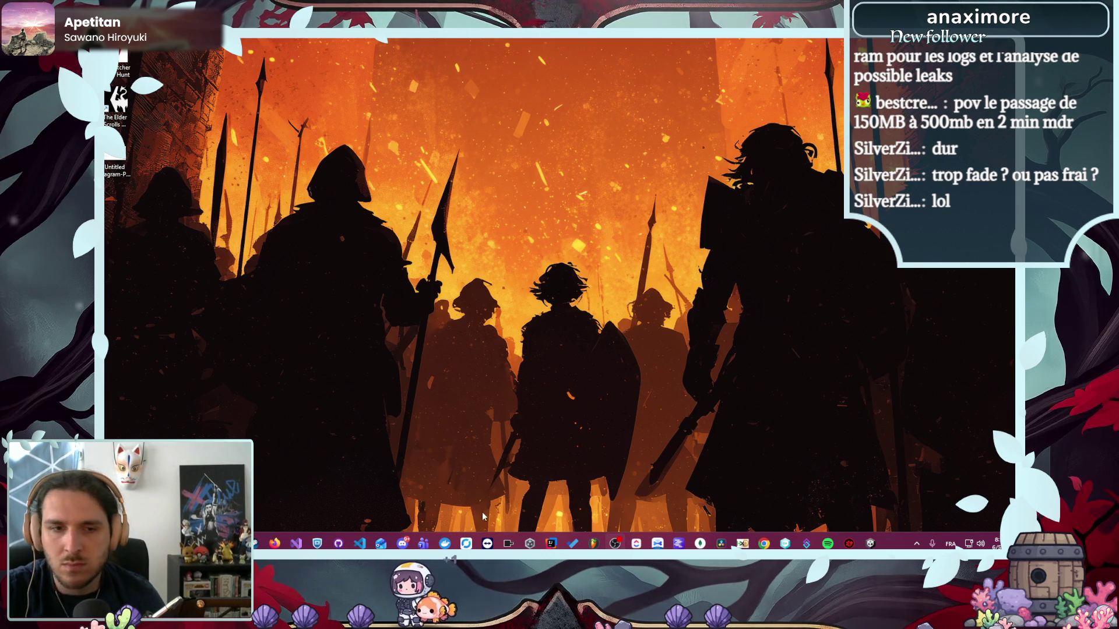
# - Restore the browser, zoom over the Sauvetage de Caelan graph, and return to the graph folders
pyautogui.moveTo(274, 543)
pyautogui.click(328, 500)
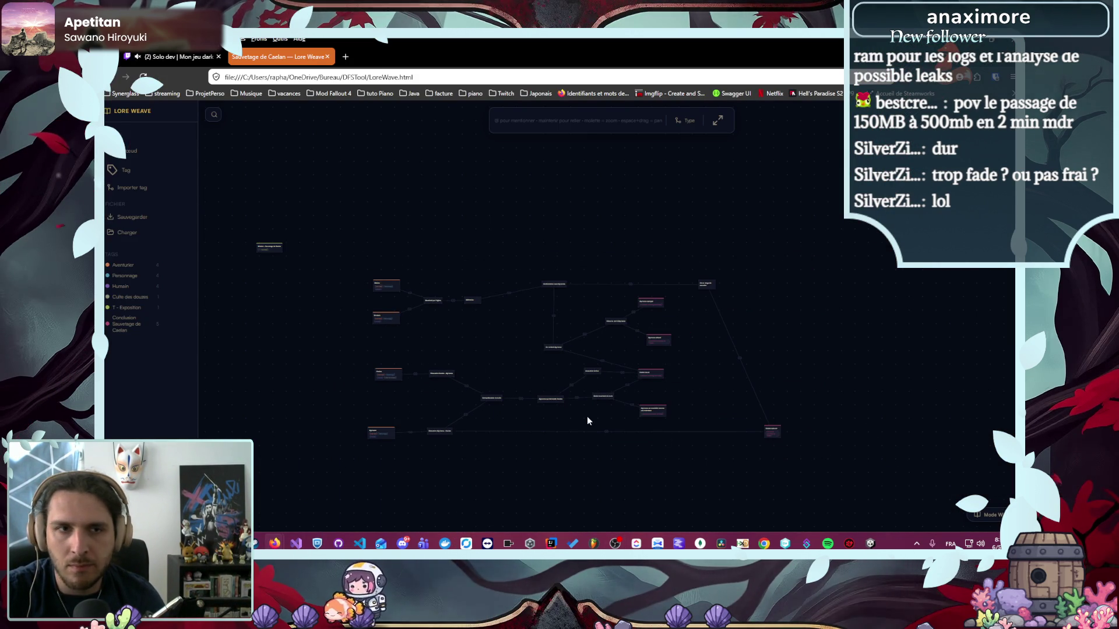
pyautogui.scroll(5, 805, 460)
pyautogui.scroll(3, 694, 370)
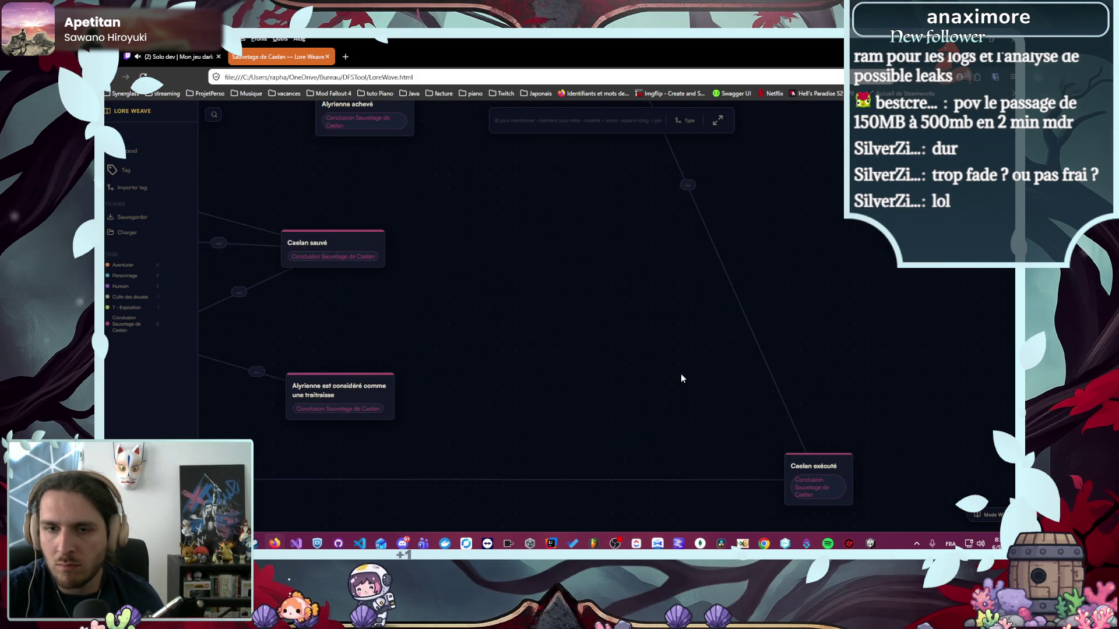
pyautogui.scroll(-6, 682, 374)
pyautogui.scroll(2, 637, 355)
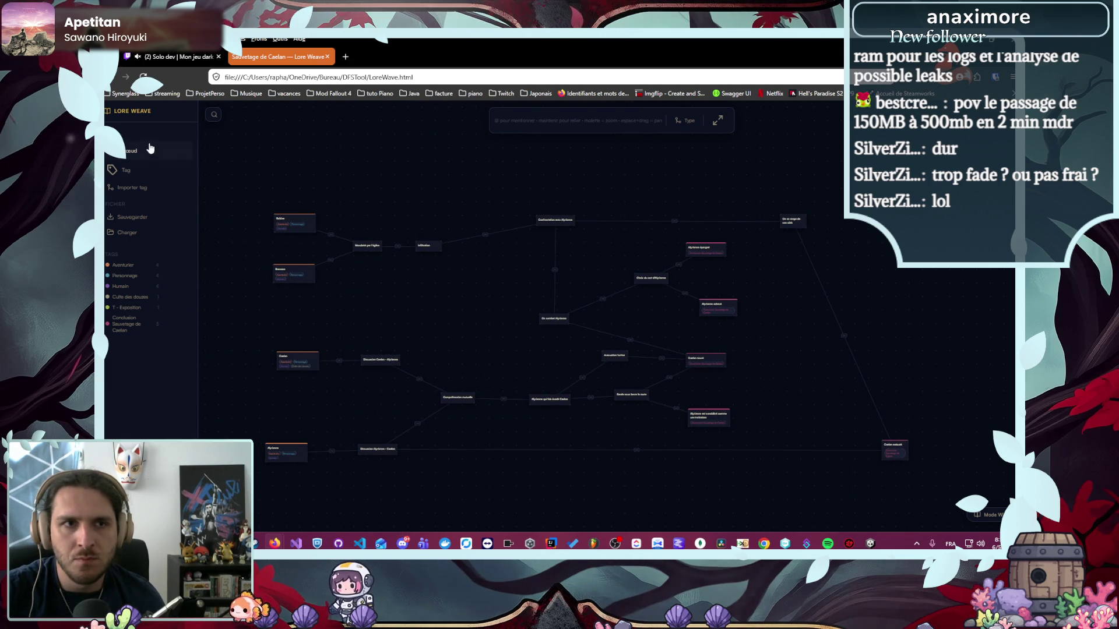
pyautogui.click(135, 112)
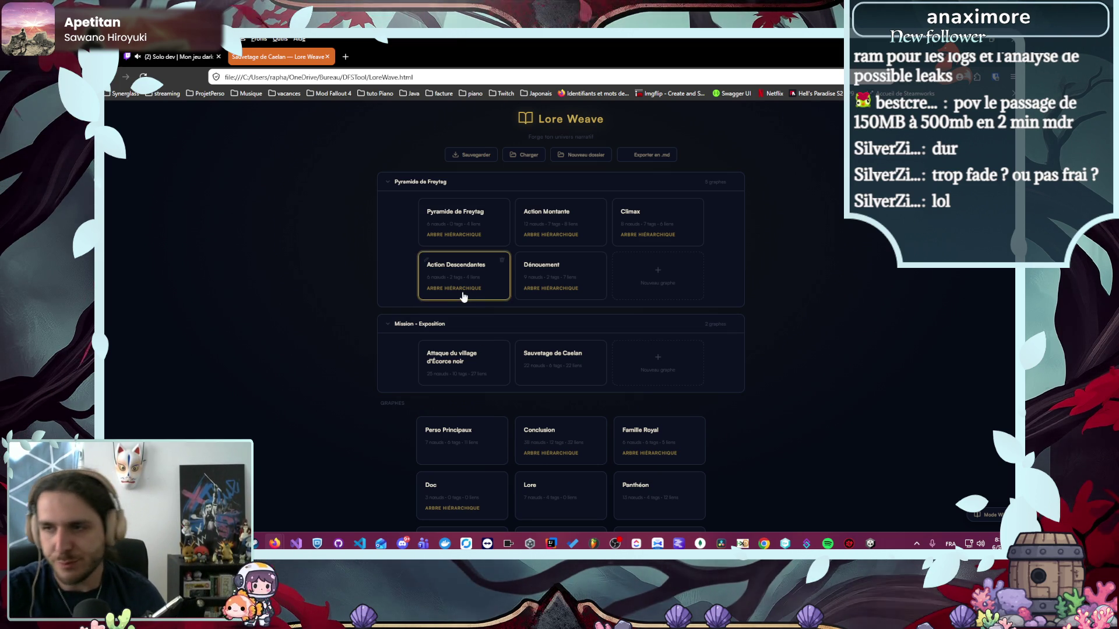
# - Open the Attaque du village d'Écorce noir graph and glance at the hidden notification-area icons
pyautogui.click(497, 368)
pyautogui.scroll(-5, 515, 360)
pyautogui.scroll(3, 385, 388)
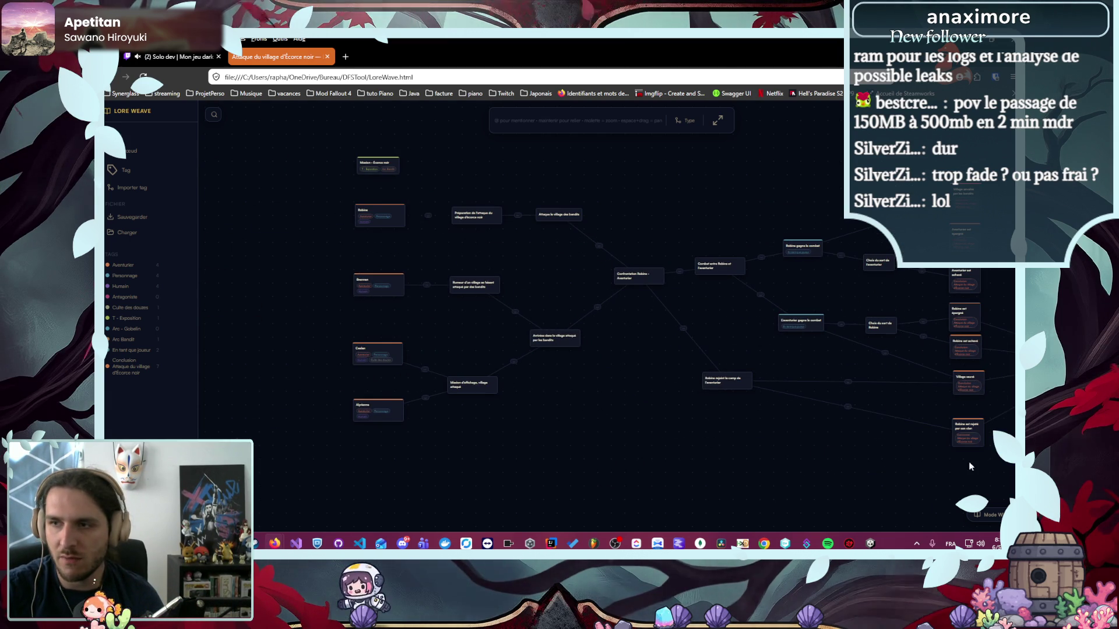
pyautogui.click(917, 544)
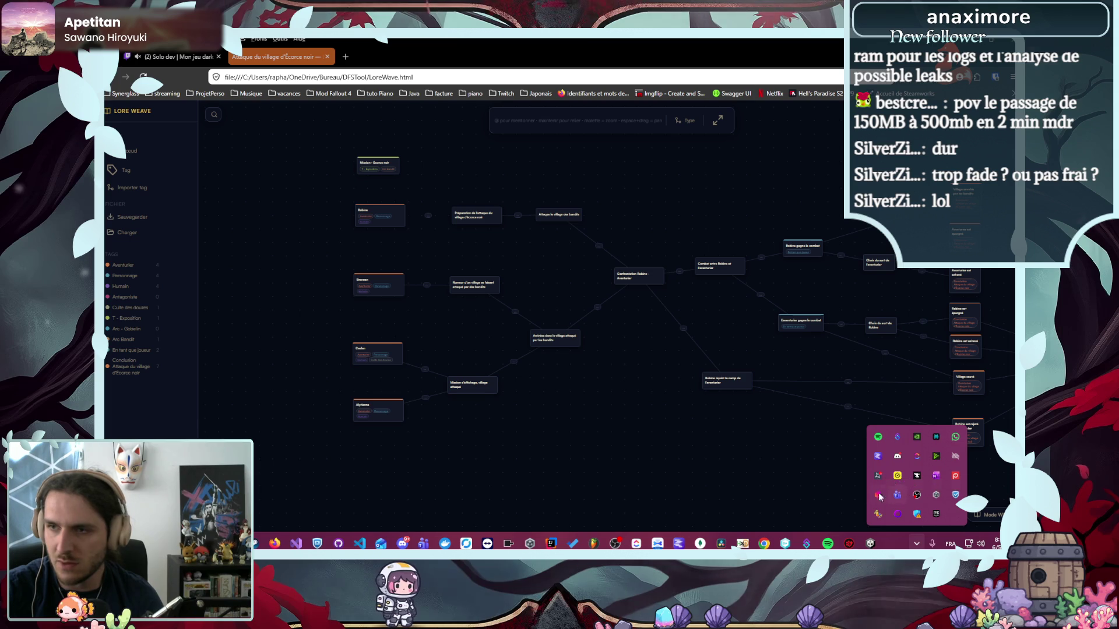
pyautogui.click(917, 542)
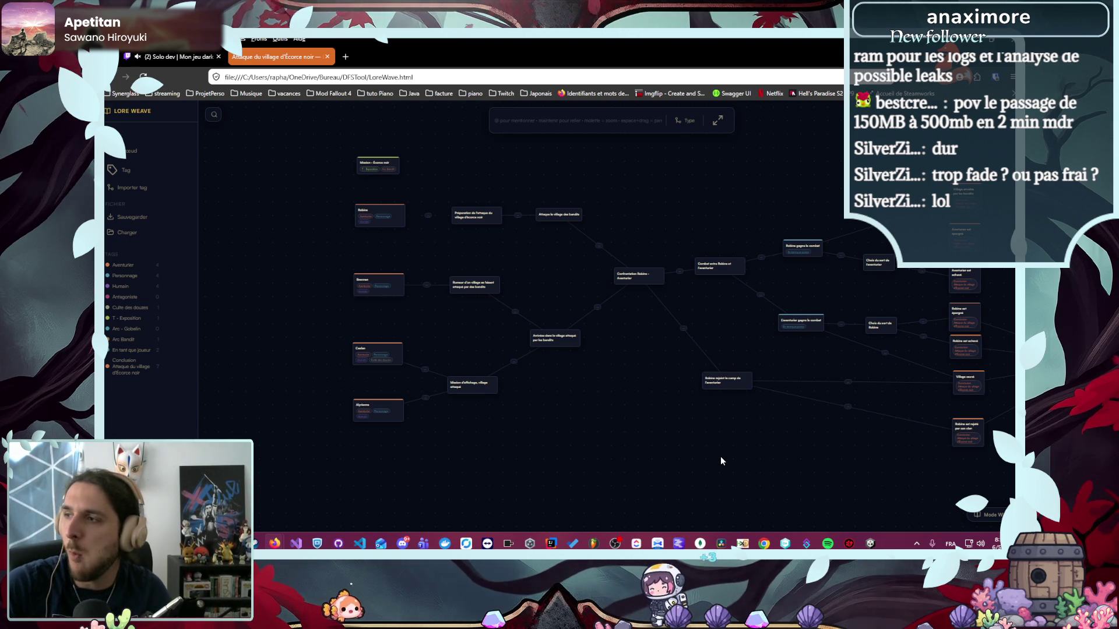
# - Zoom across the graph's character nodes, go back home, and reopen Attaque du village d'Écorce noir
pyautogui.scroll(3, 358, 279)
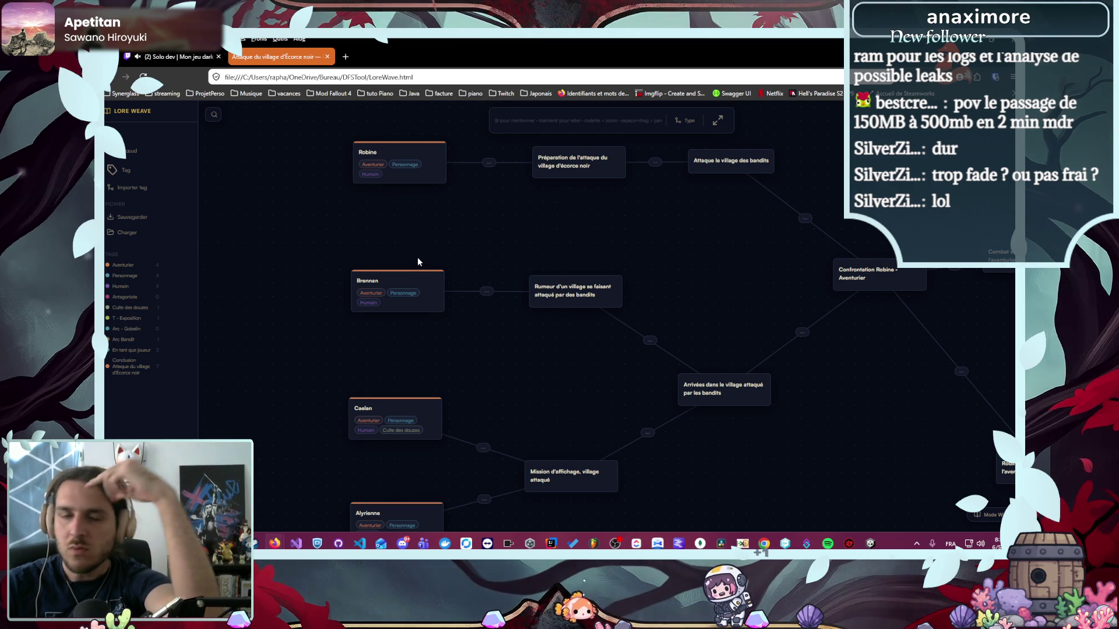
pyautogui.scroll(-3, 479, 329)
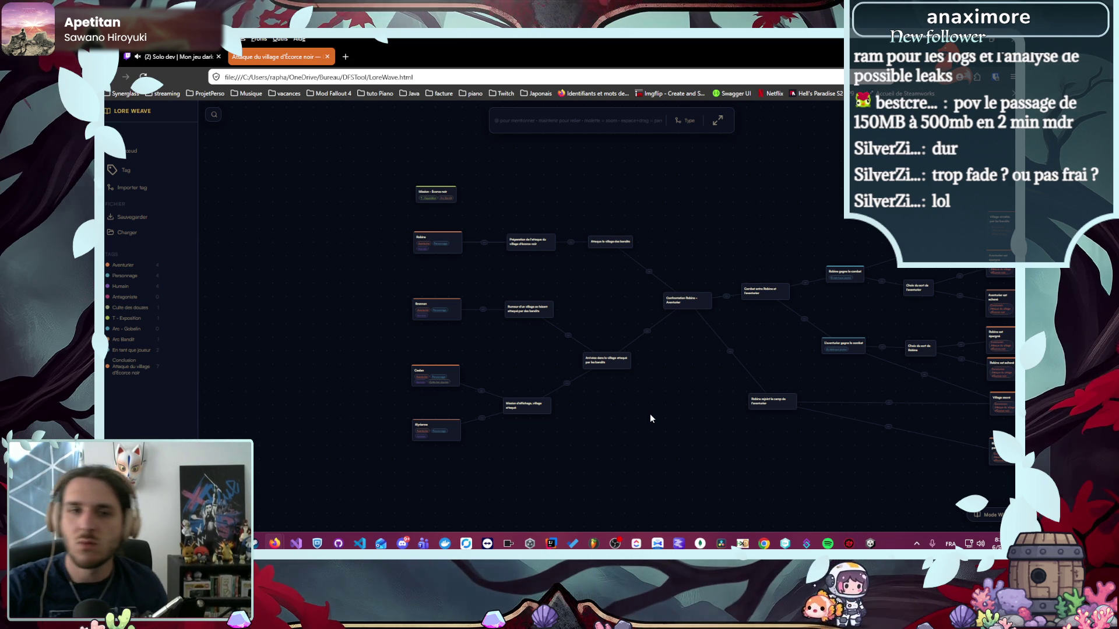
pyautogui.scroll(-5, 649, 415)
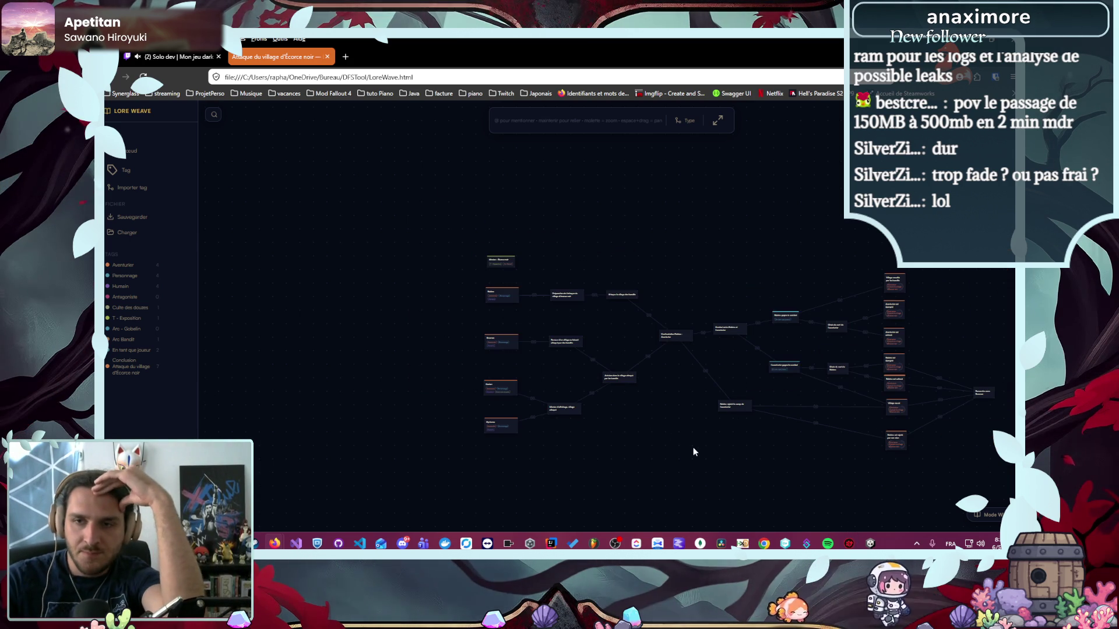
pyautogui.scroll(6, 873, 377)
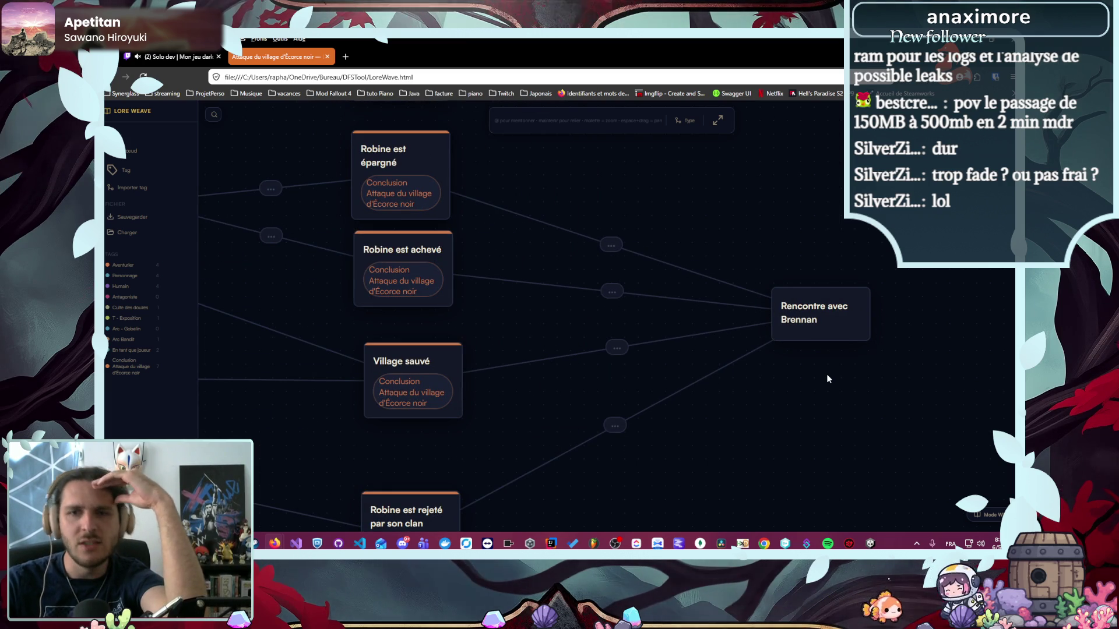
pyautogui.scroll(-1, 829, 379)
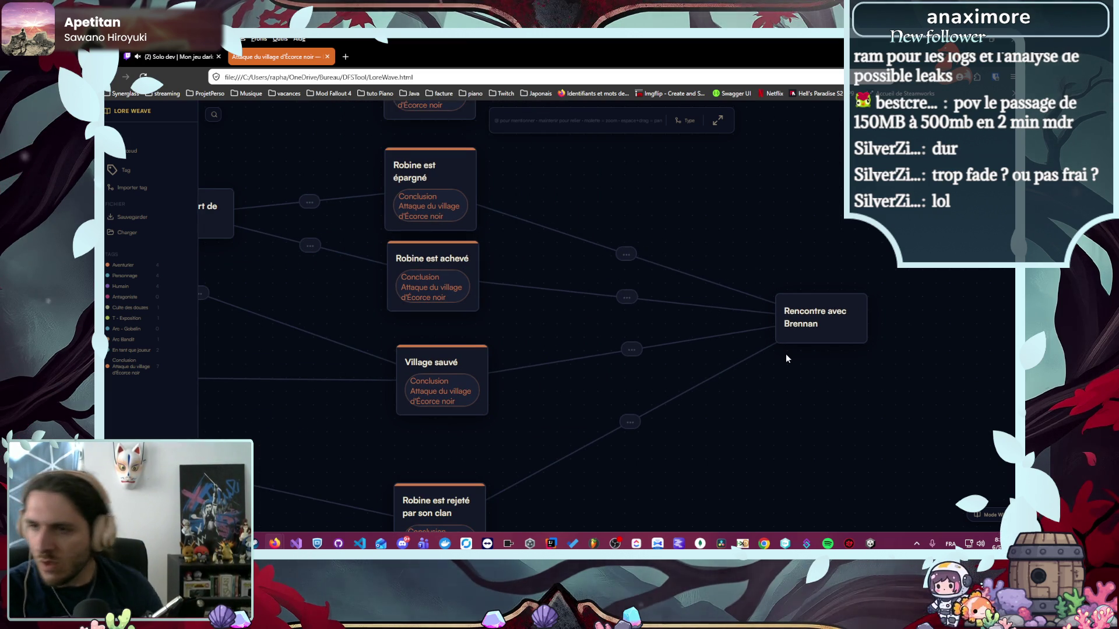
pyautogui.scroll(-4, 787, 355)
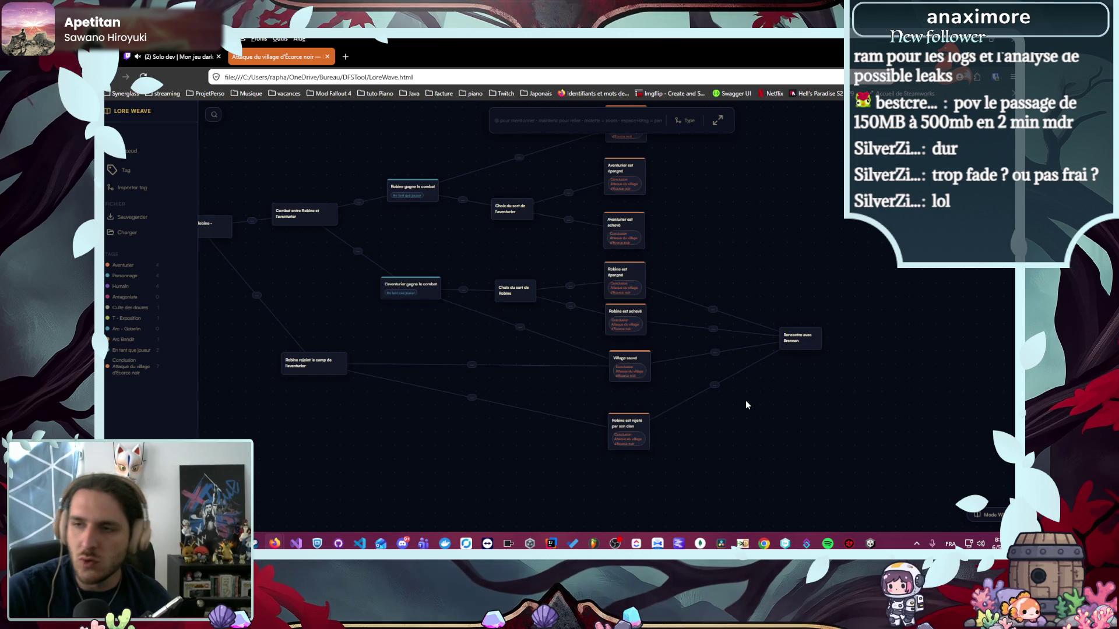
pyautogui.scroll(-3, 746, 400)
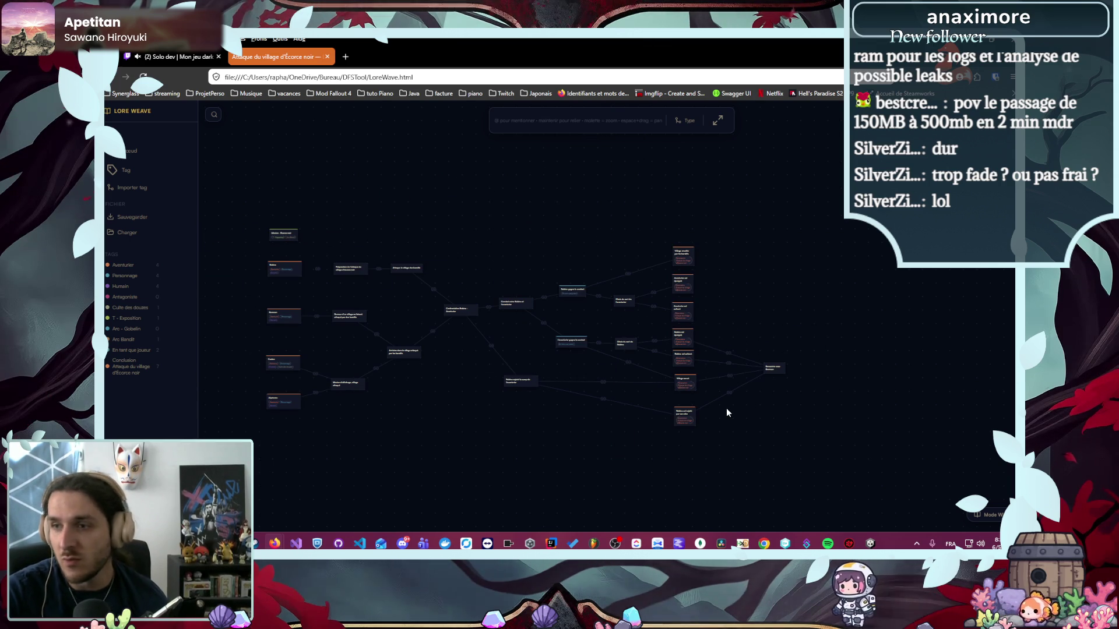
pyautogui.click(140, 126)
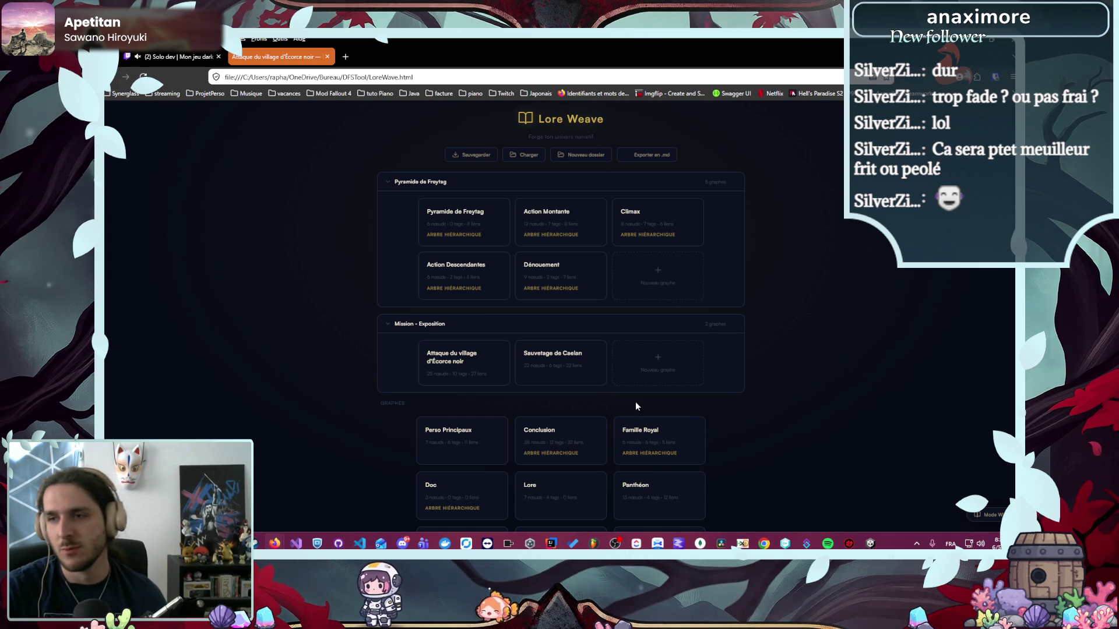
pyautogui.click(477, 374)
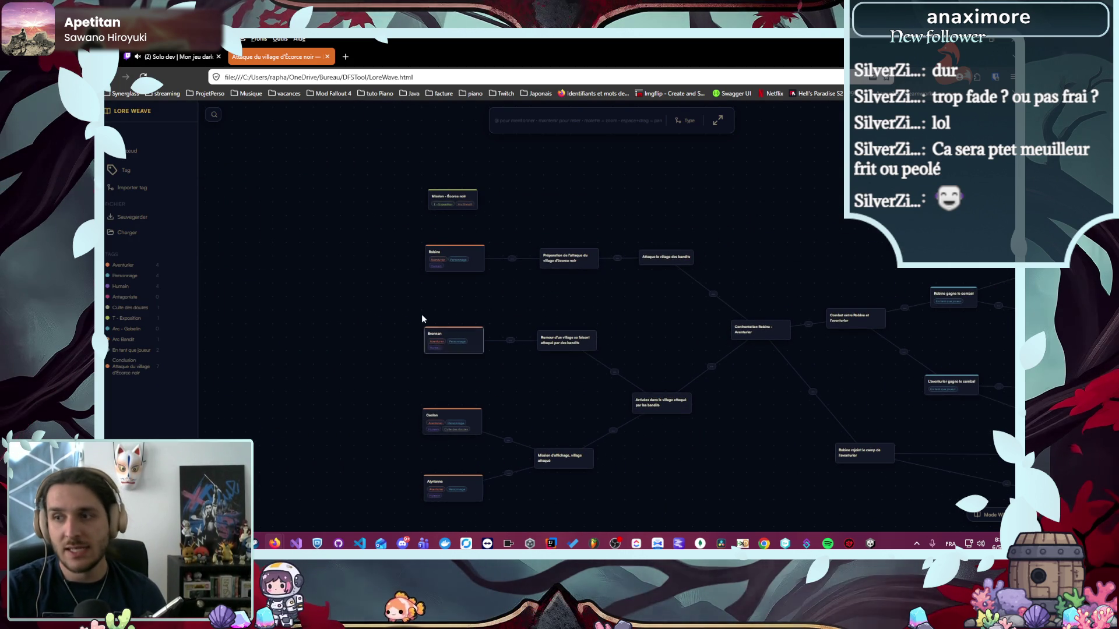
# - Pan right across the graph toward the Robine rejoint le camp de l'aventurier node
pyautogui.scroll(2, 441, 285)
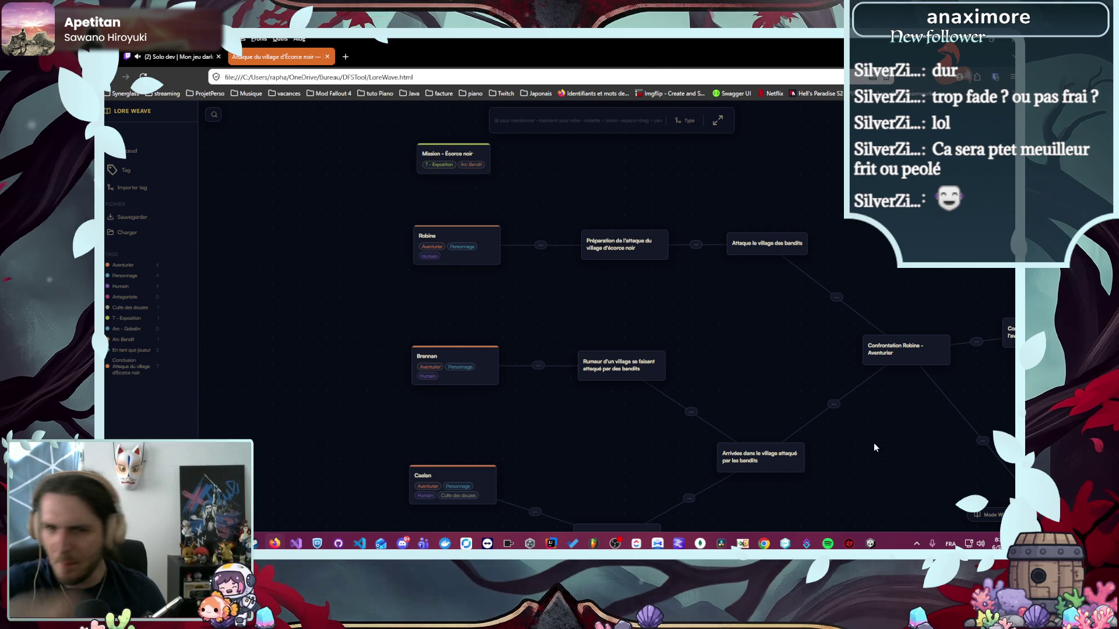
pyautogui.moveTo(939, 411)
pyautogui.mouseDown()
pyautogui.moveTo(539, 395)
pyautogui.moveTo(689, 391)
pyautogui.mouseUp()
pyautogui.scroll(-3, 838, 392)
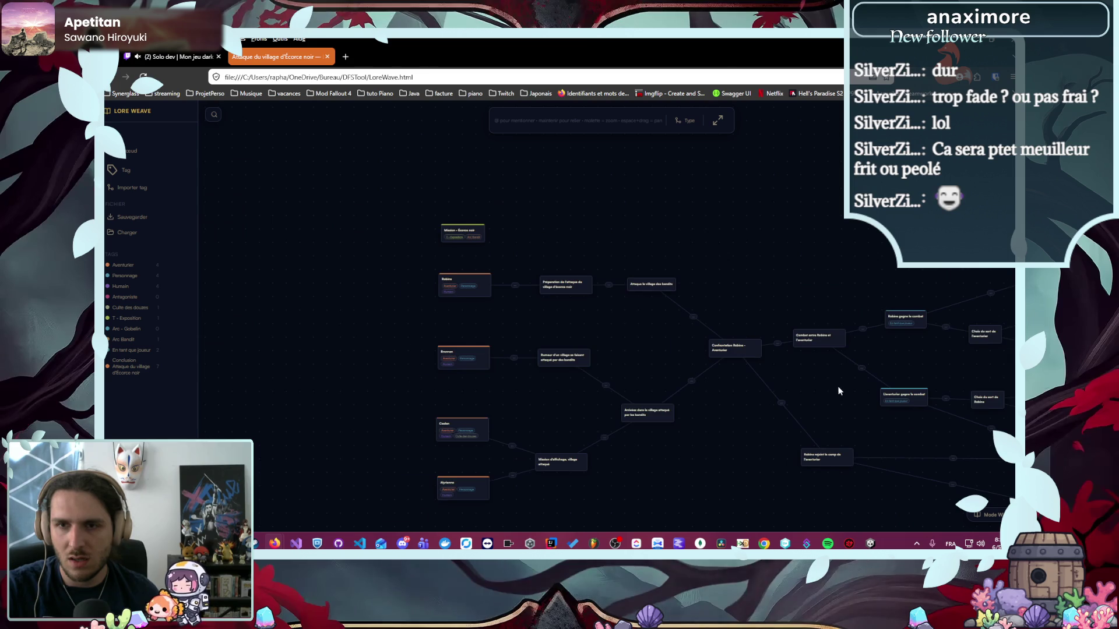
pyautogui.moveTo(837, 392); pyautogui.dragTo(675, 338)
pyautogui.scroll(5, 672, 430)
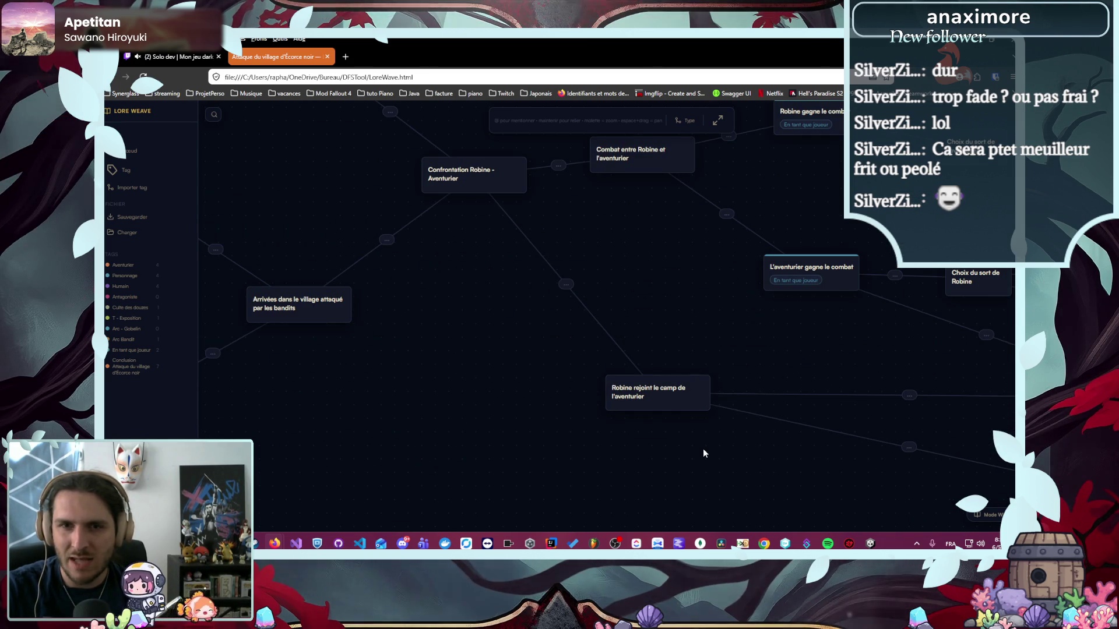
pyautogui.scroll(-3, 703, 449)
pyautogui.moveTo(709, 452); pyautogui.dragTo(619, 439)
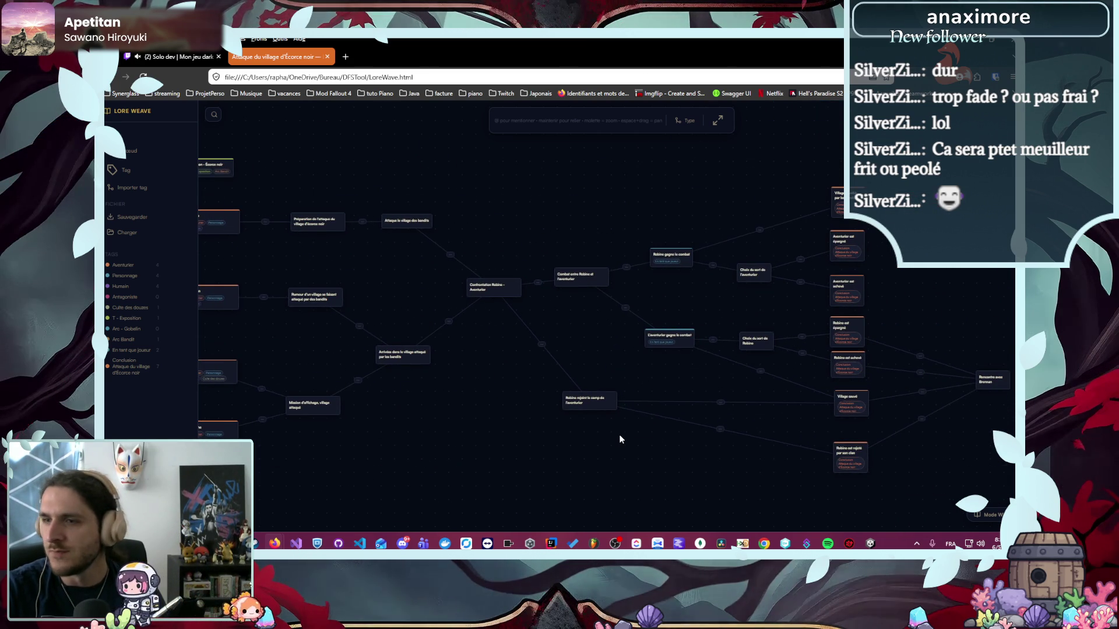
# - Zoom over the branching endings near Rencontre avec Brennan, then return to the graph list
pyautogui.scroll(3, 550, 428)
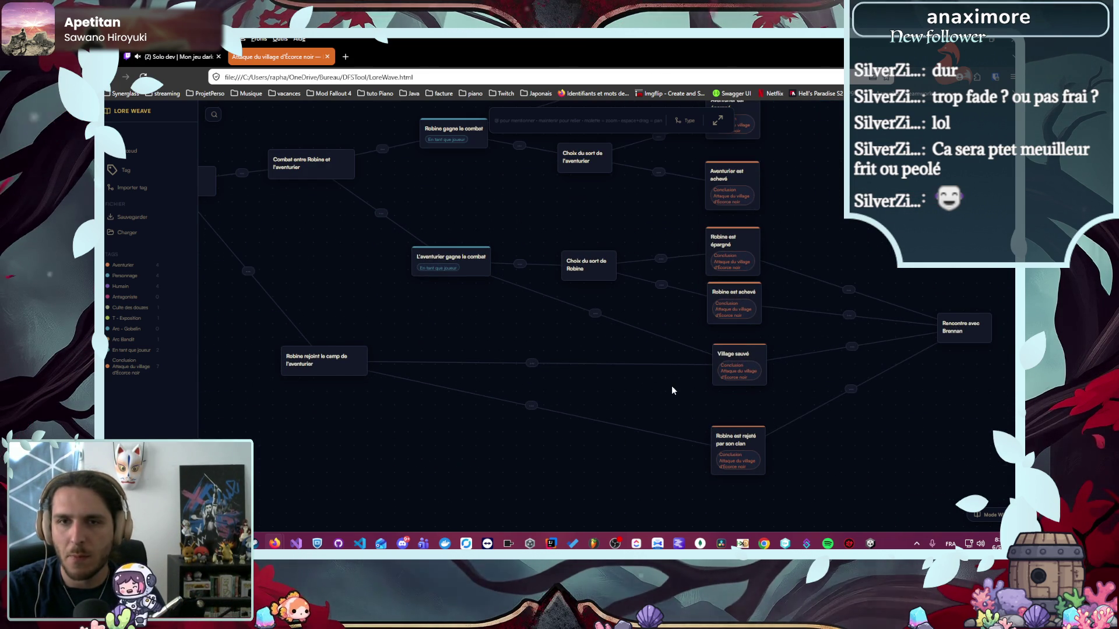
pyautogui.moveTo(672, 390); pyautogui.dragTo(655, 439)
pyautogui.scroll(-5, 648, 477)
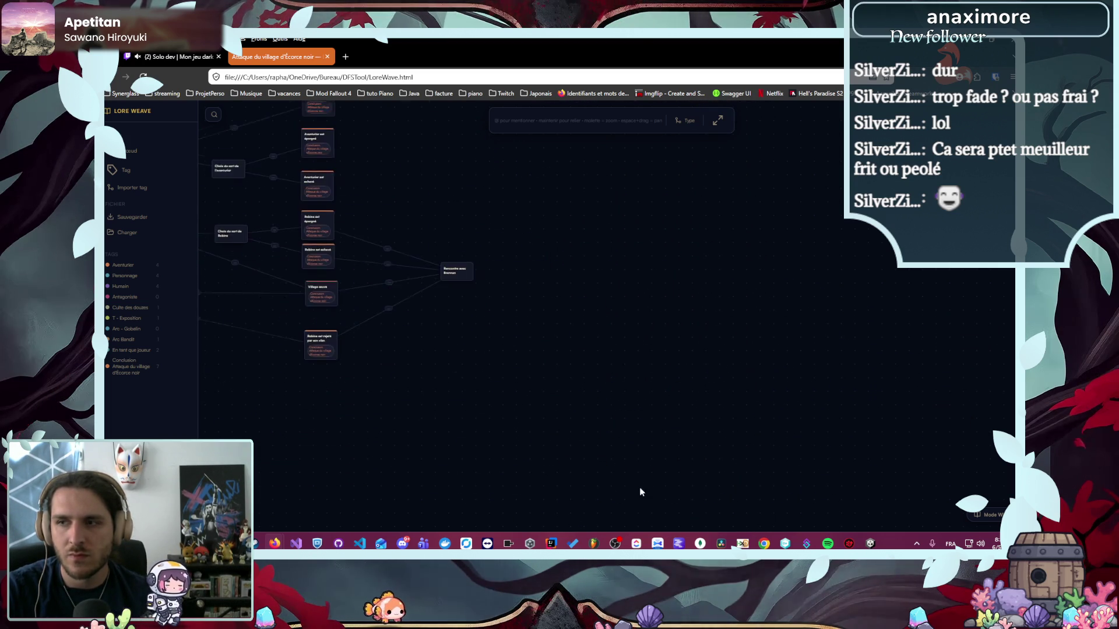
pyautogui.scroll(4, 452, 404)
pyautogui.scroll(-3, 618, 425)
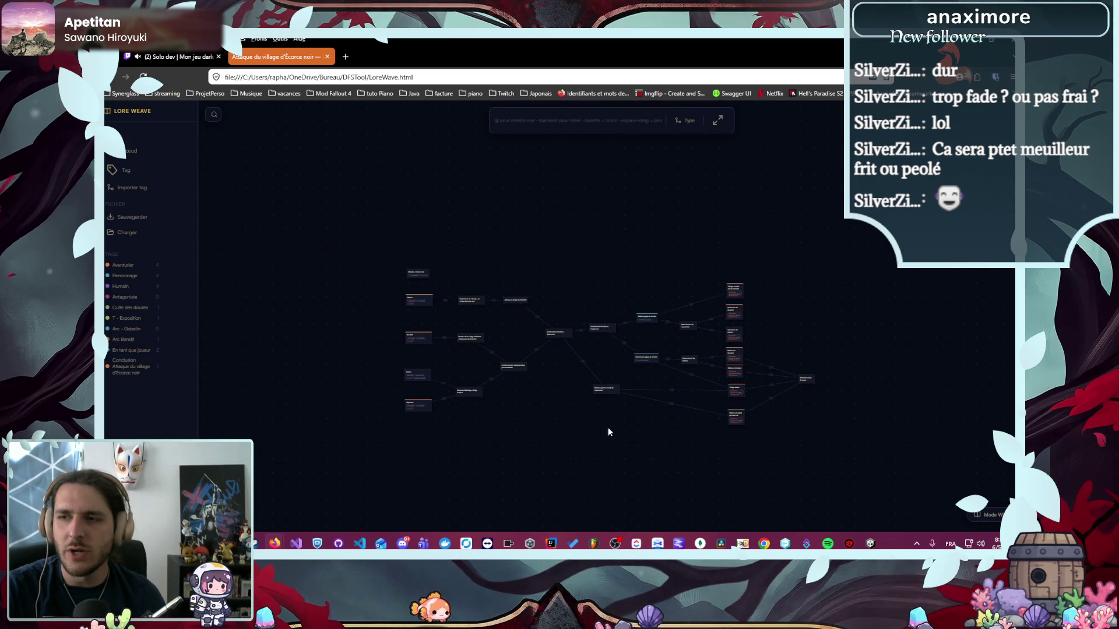
pyautogui.scroll(5, 457, 434)
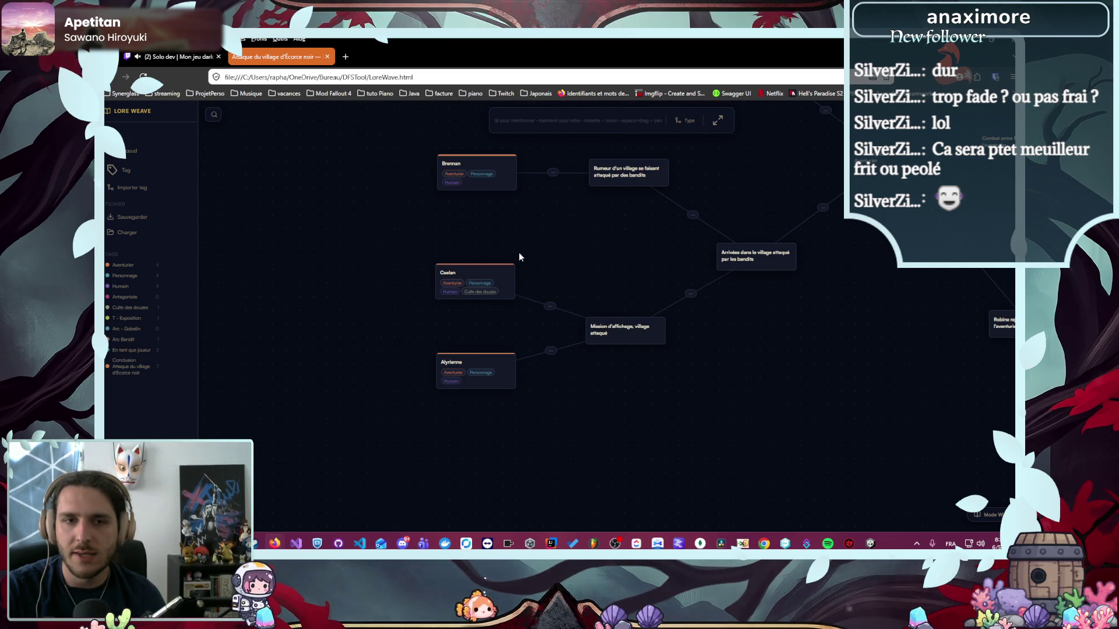
pyautogui.scroll(-4, 523, 396)
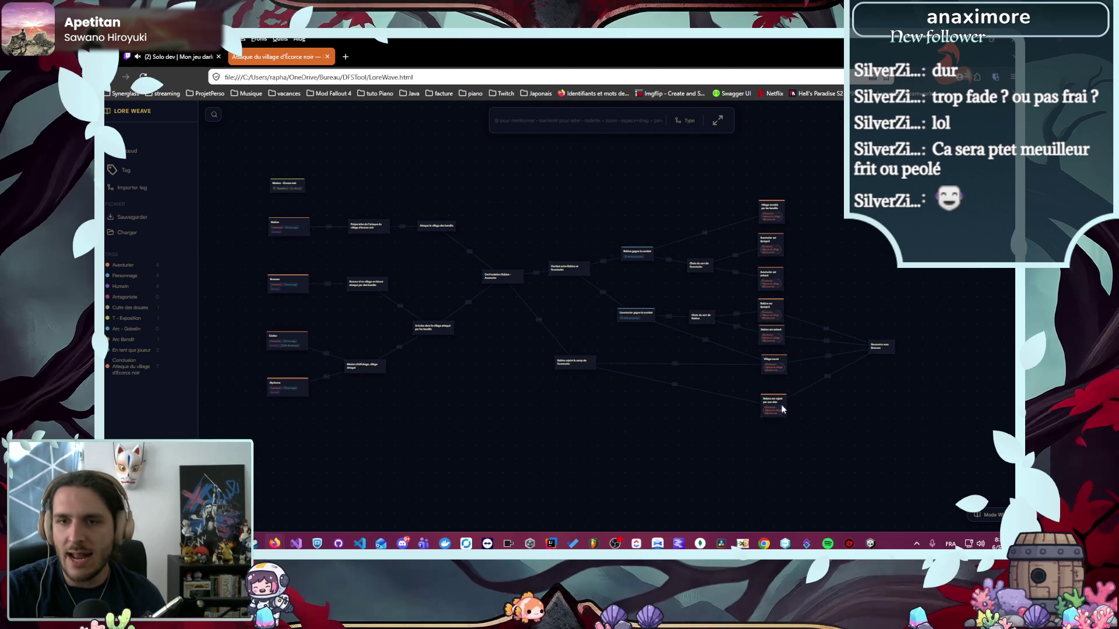
pyautogui.scroll(6, 930, 346)
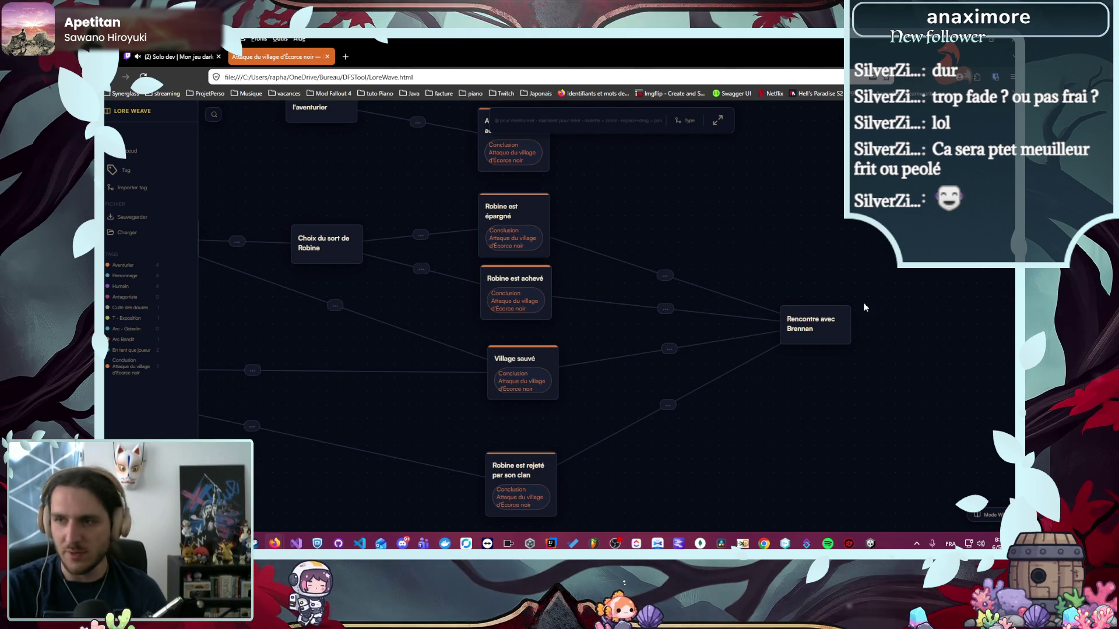
pyautogui.scroll(-5, 777, 272)
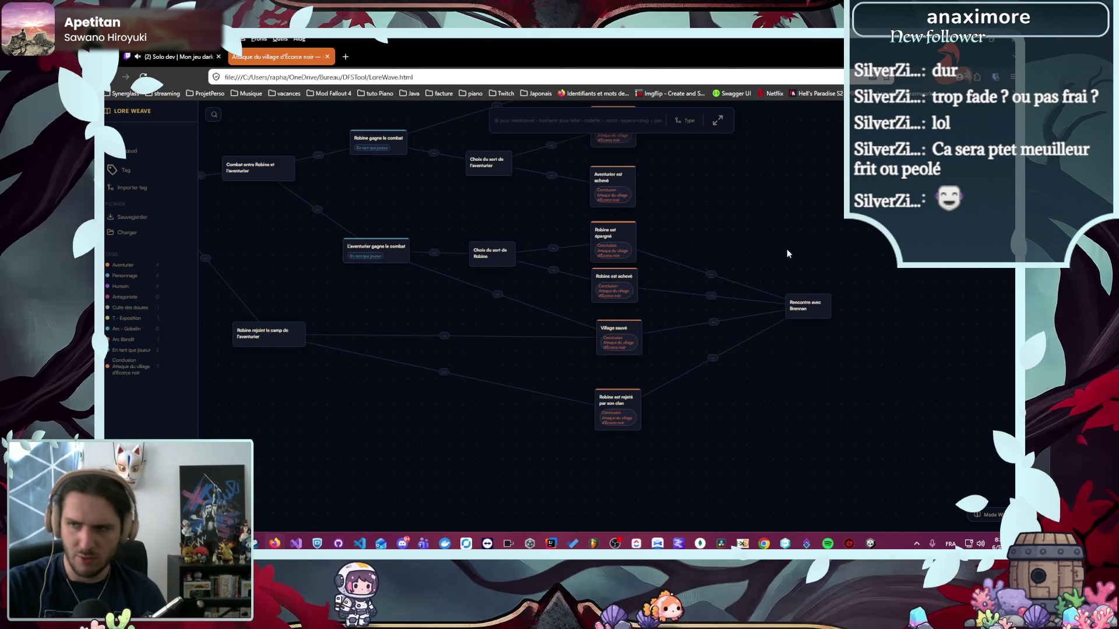
pyautogui.click(146, 115)
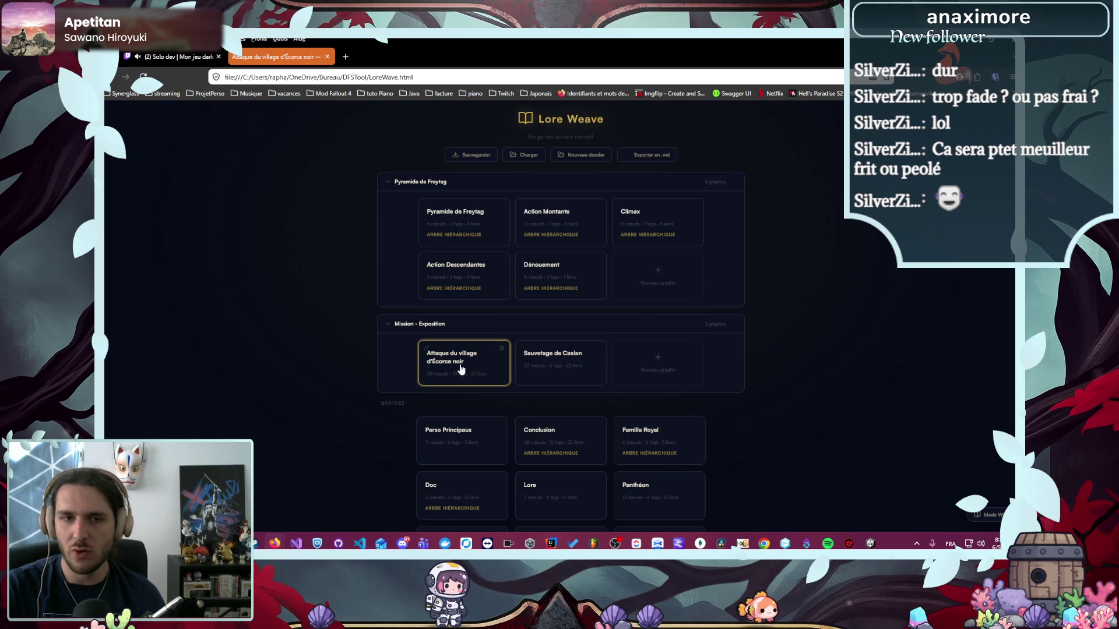
pyautogui.click(527, 374)
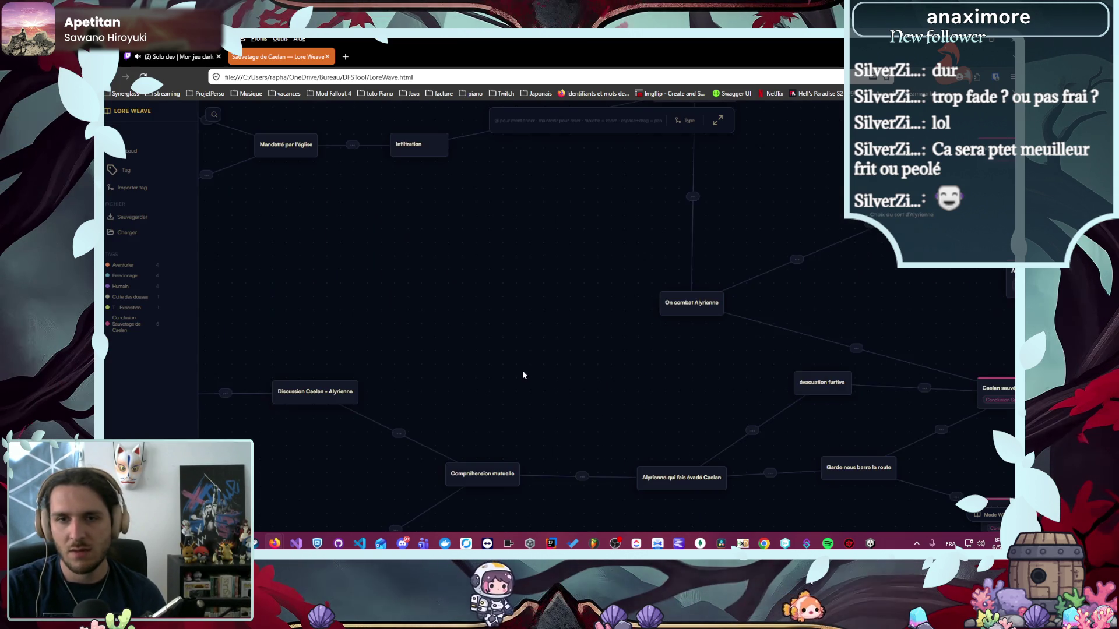
pyautogui.scroll(3, 532, 415)
pyautogui.scroll(2, 569, 410)
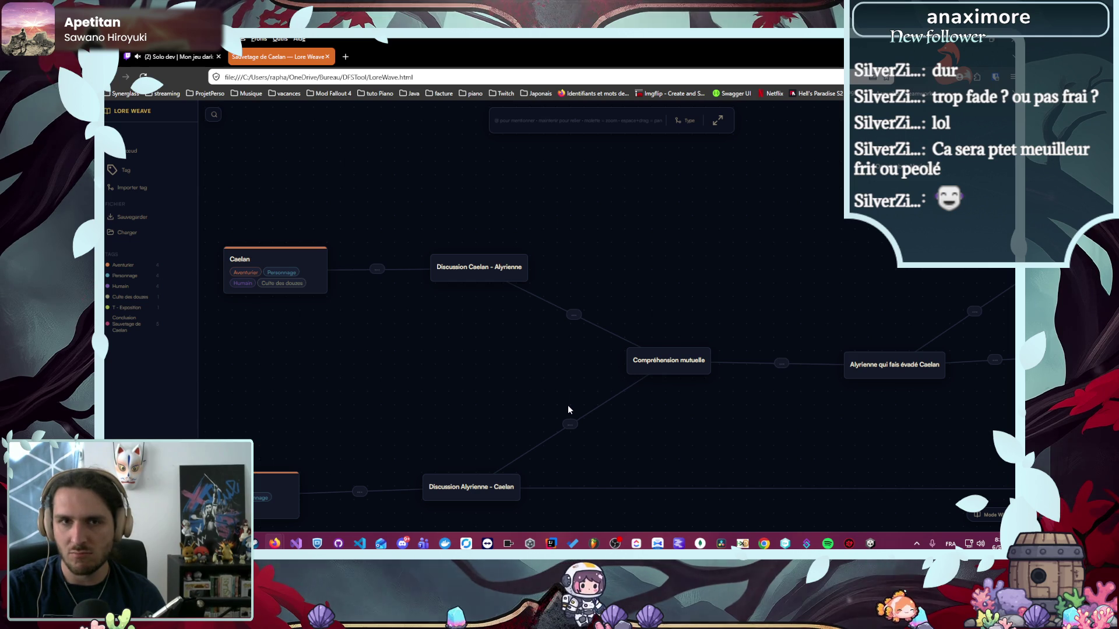
pyautogui.scroll(-5, 567, 402)
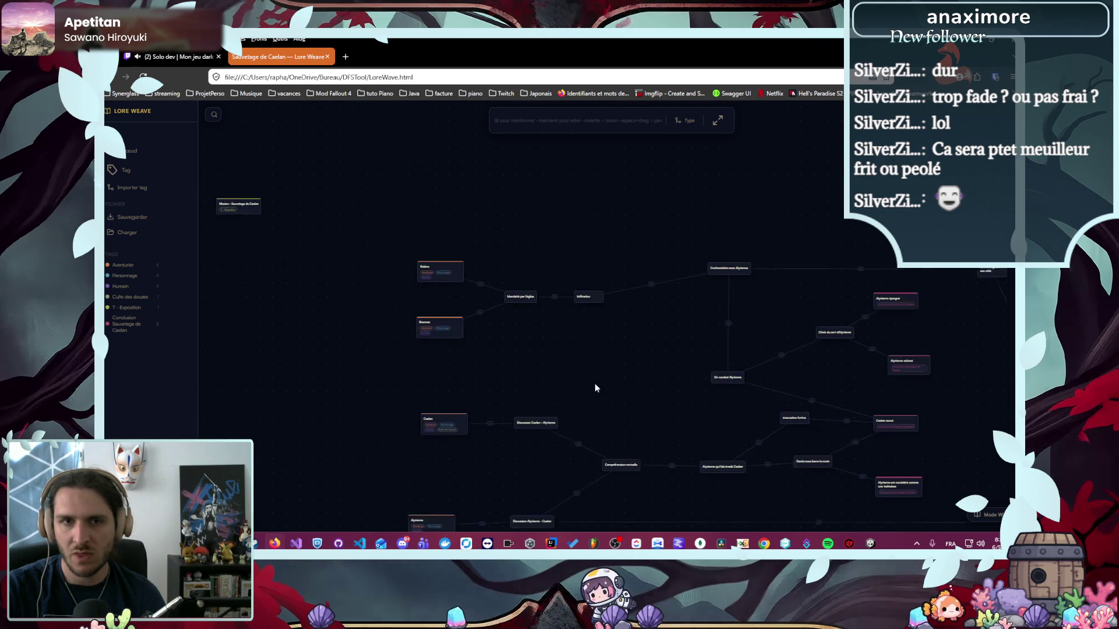
pyautogui.scroll(5, 526, 258)
pyautogui.moveTo(699, 373)
pyautogui.mouseDown()
pyautogui.moveTo(401, 344)
pyautogui.moveTo(516, 127)
pyautogui.mouseUp()
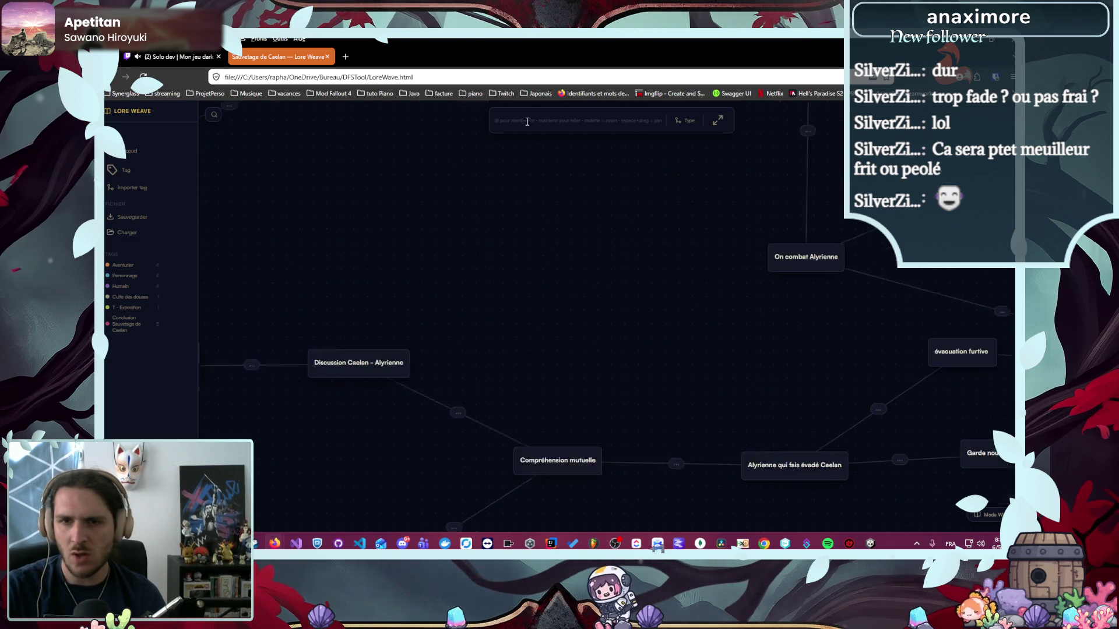
pyautogui.moveTo(719, 239); pyautogui.dragTo(551, 255)
pyautogui.scroll(-5, 645, 254)
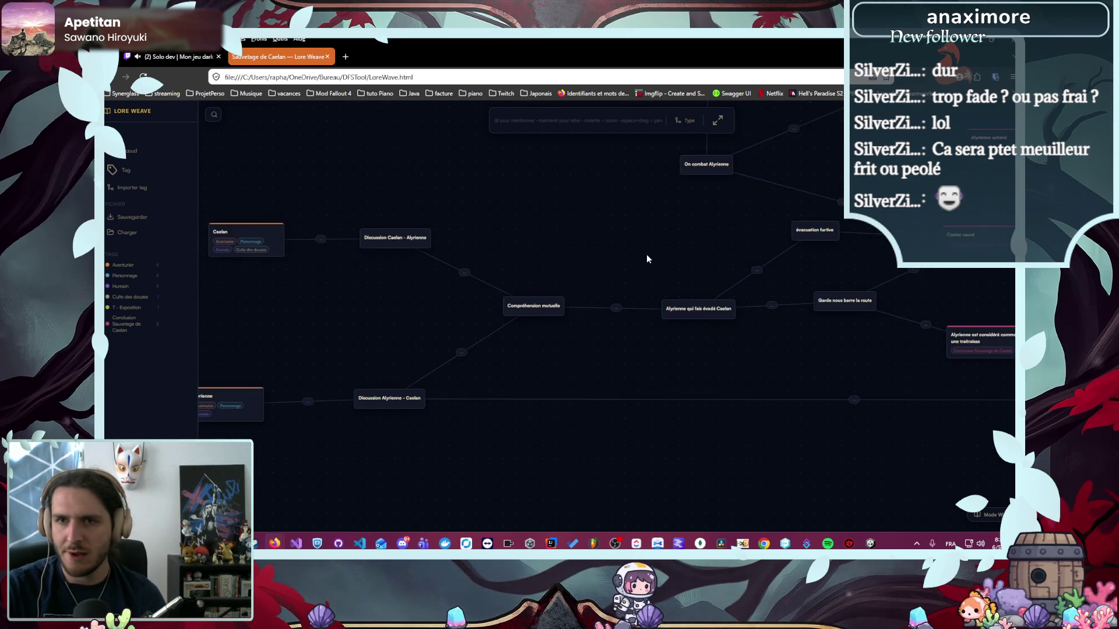
pyautogui.scroll(3, 873, 440)
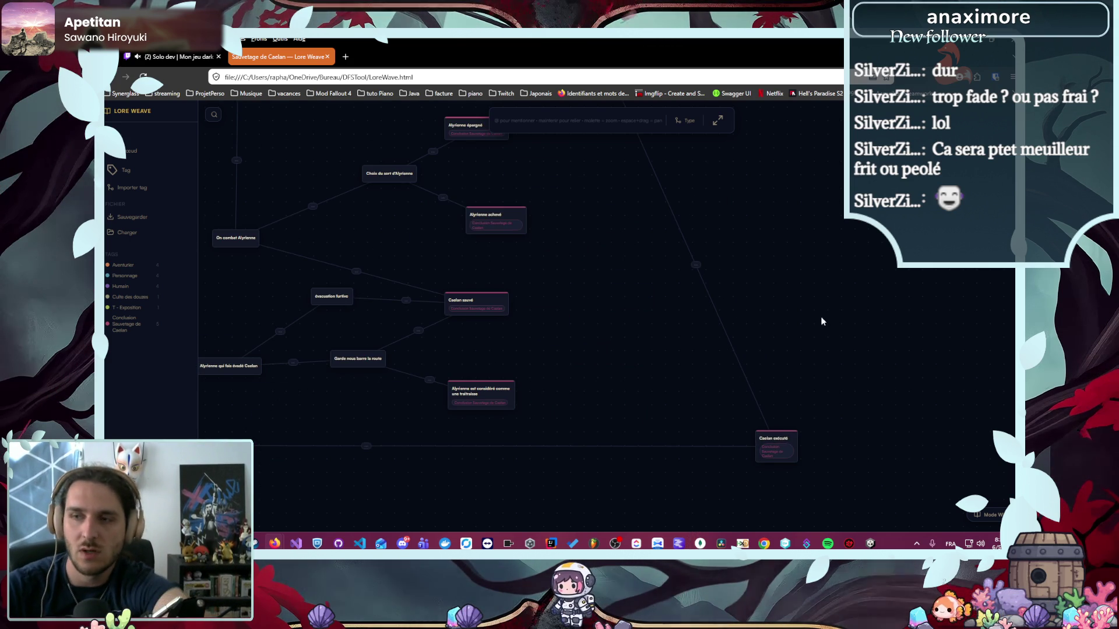
pyautogui.click(151, 110)
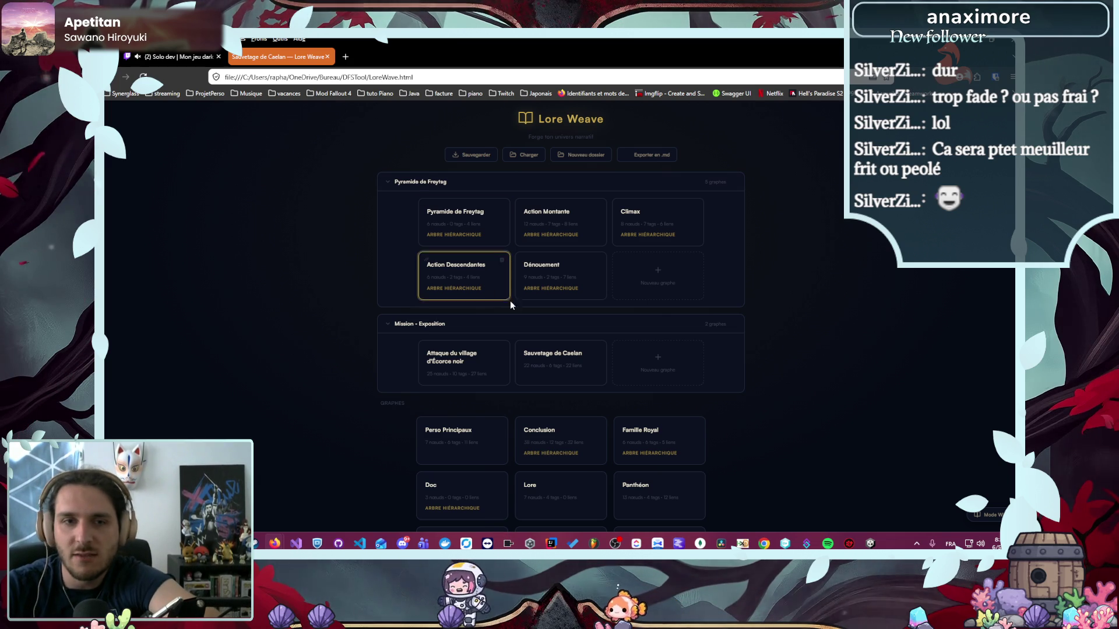
# - Create a Graphe libre named 'Discours de la reine' from the Nouveau graphe card
pyautogui.click(664, 367)
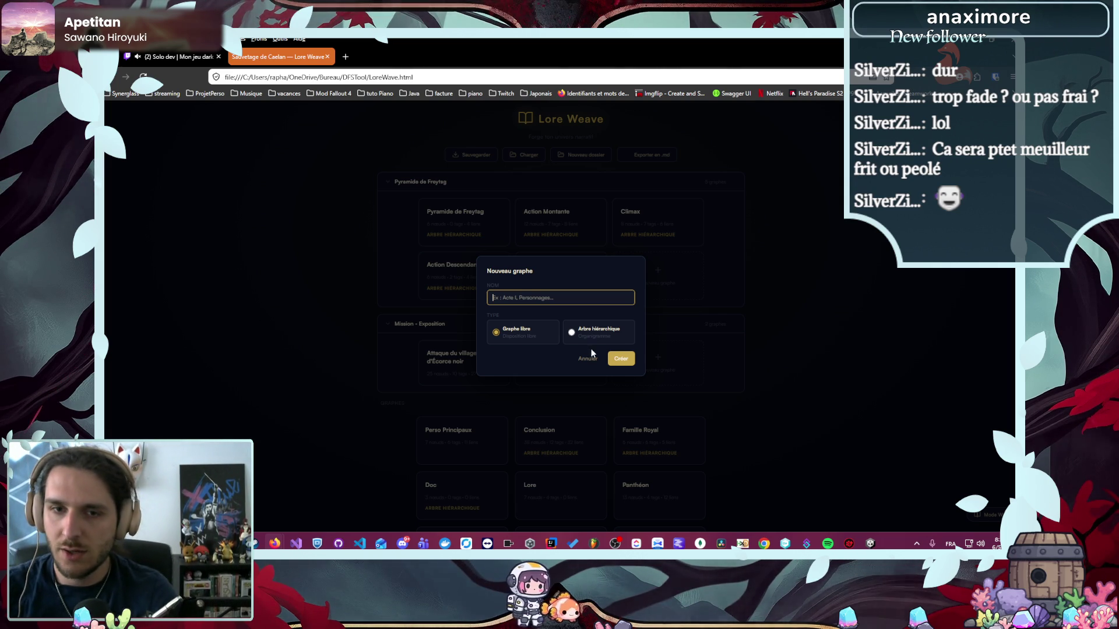
pyautogui.click(627, 361)
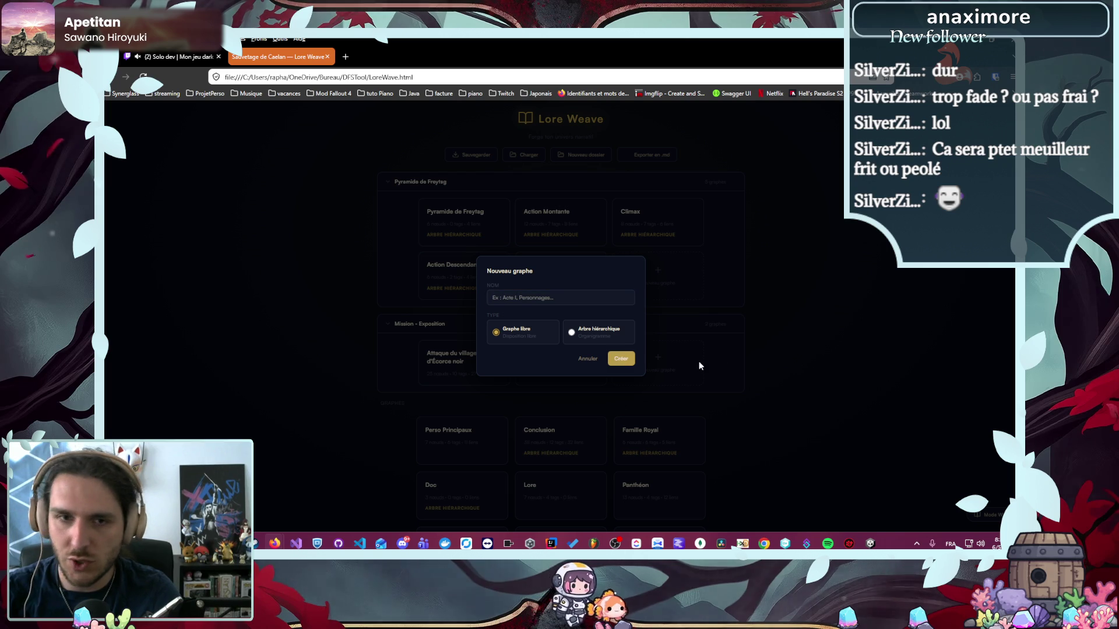
pyautogui.click(569, 298)
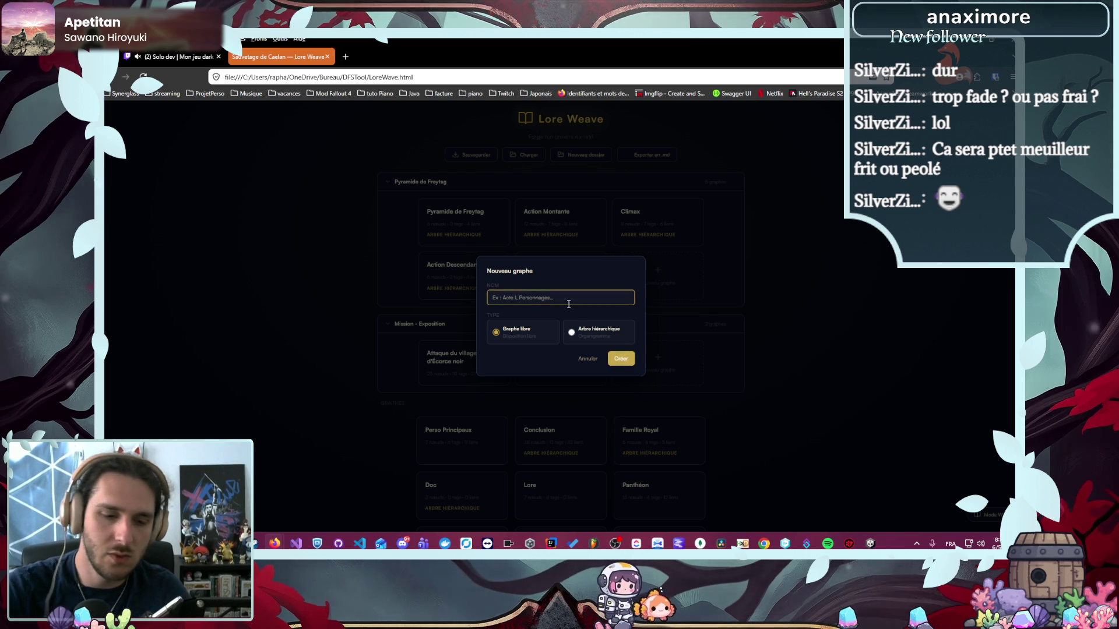
pyautogui.write('Discours')
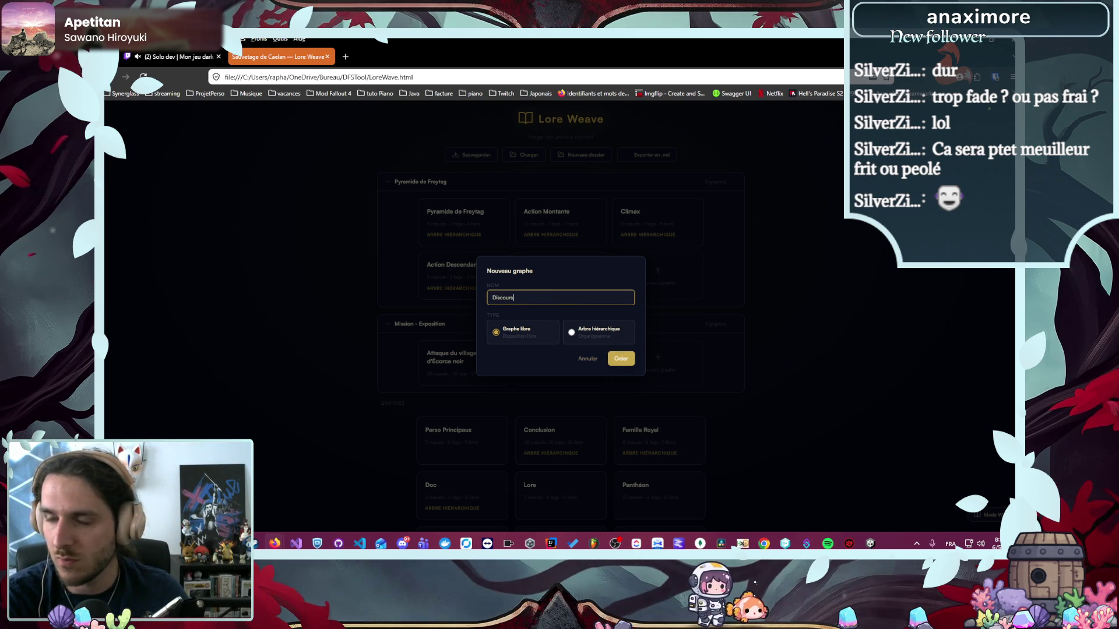
pyautogui.write(' de la reine')
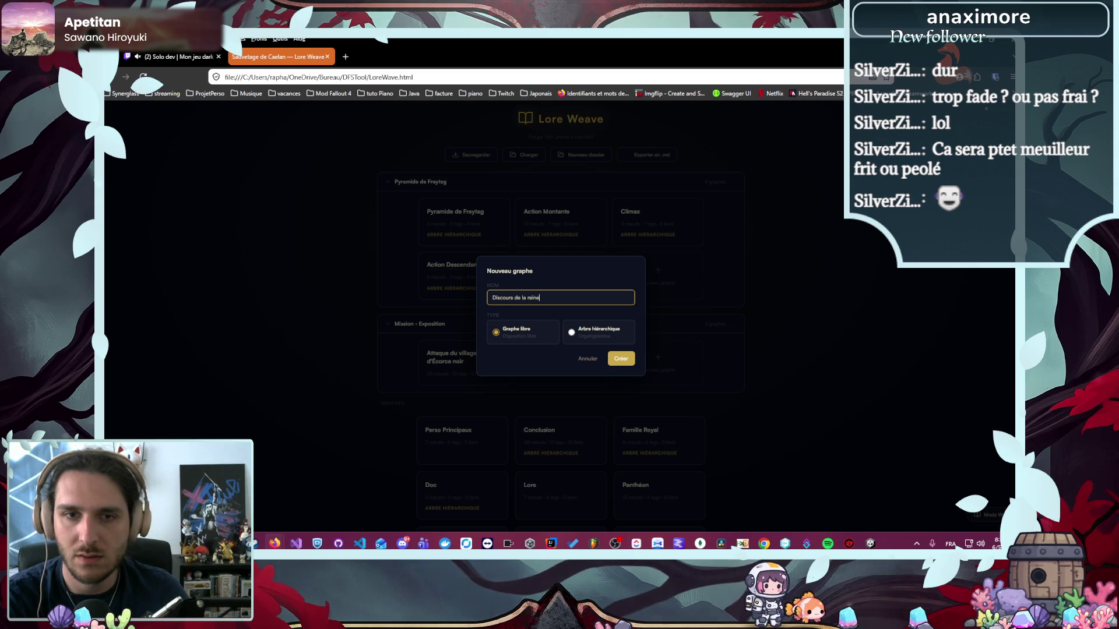
pyautogui.press('Return')
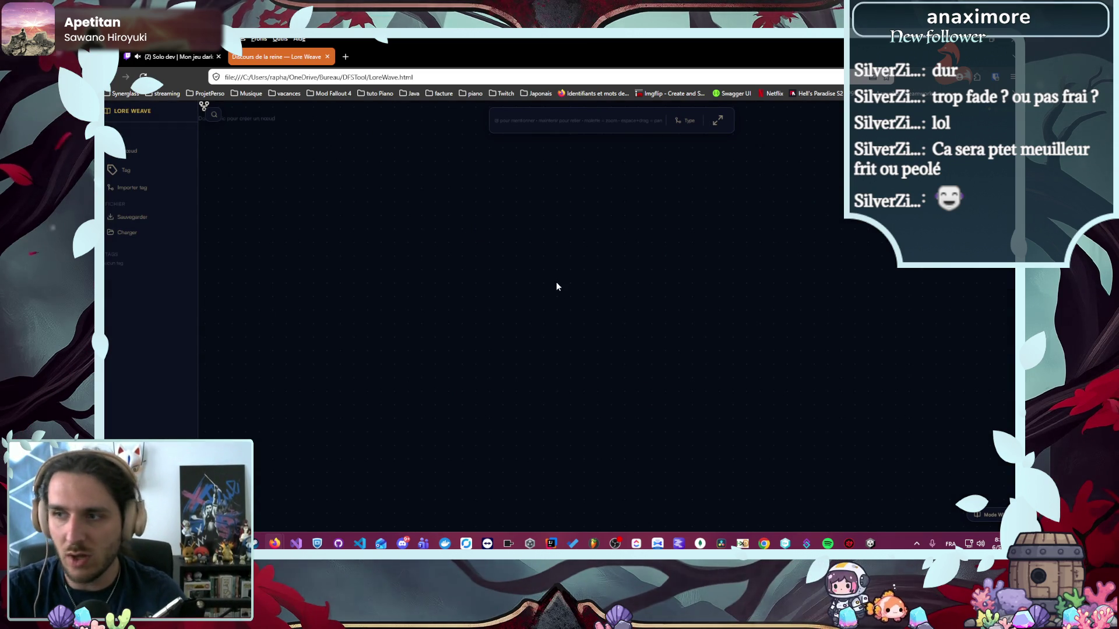
# - Add a first node, then check the Mission - Sauvetage de Caelan node for reference
pyautogui.doubleClick(370, 255)
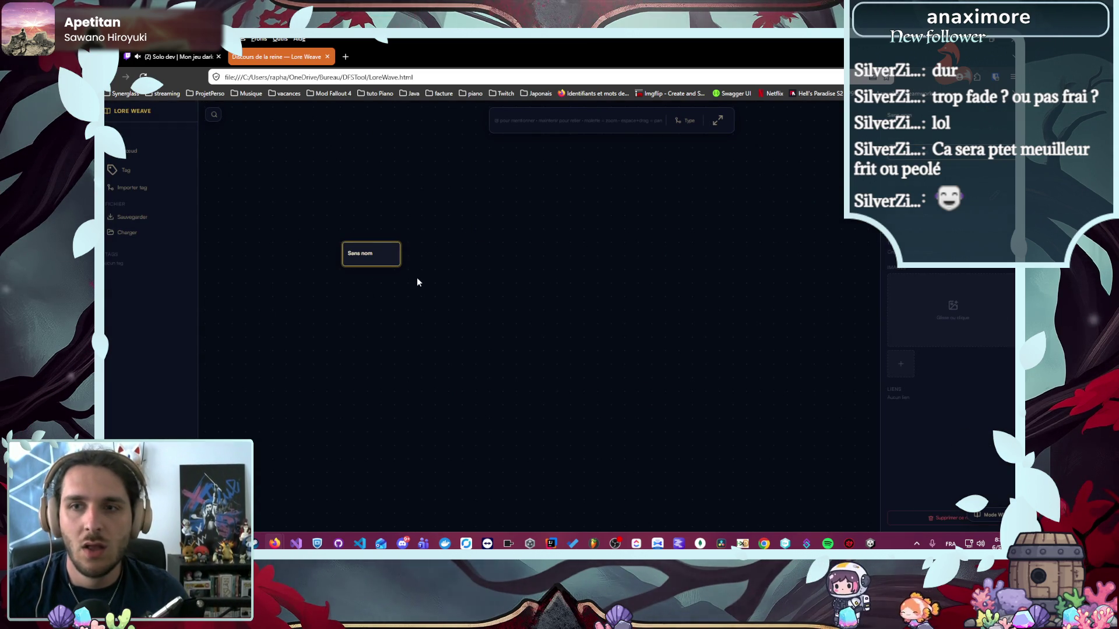
pyautogui.click(163, 130)
pyautogui.click(558, 362)
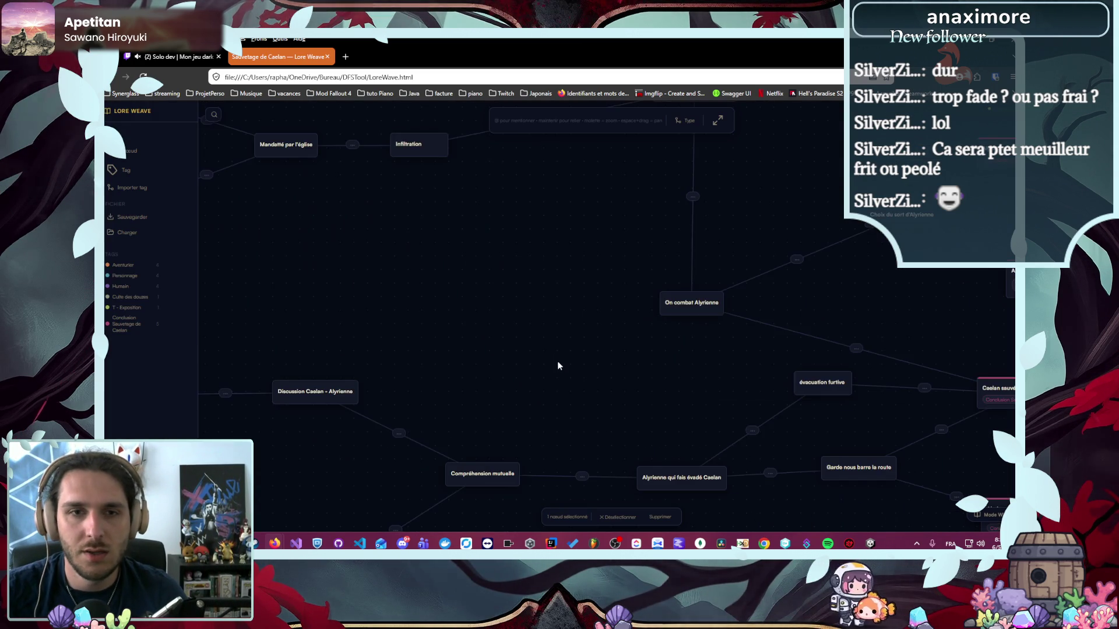
pyautogui.scroll(5, 303, 239)
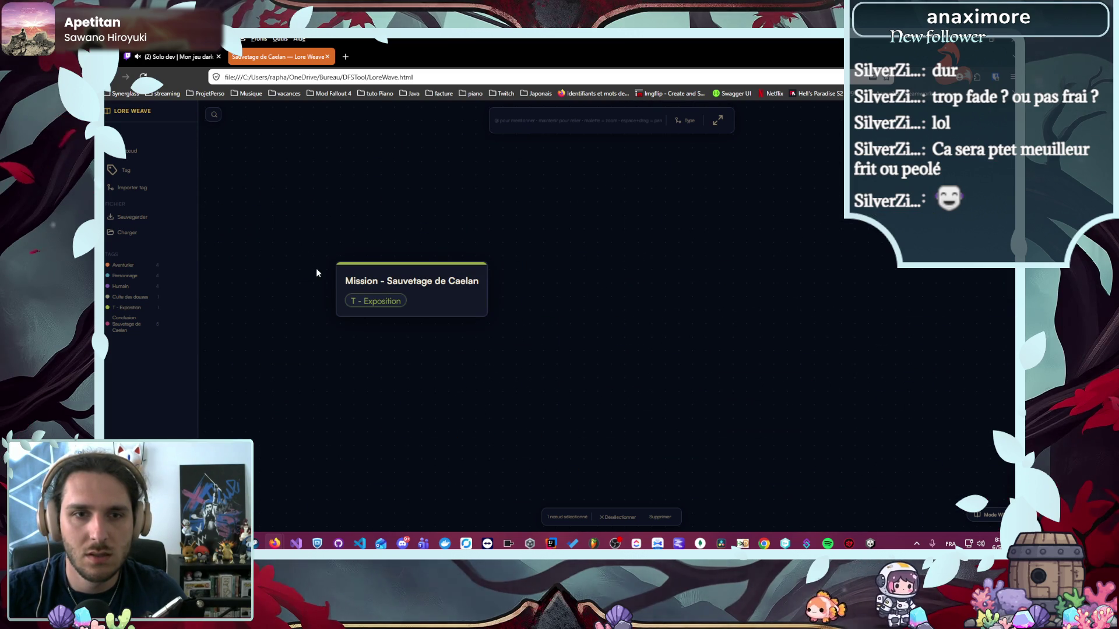
pyautogui.click(423, 279)
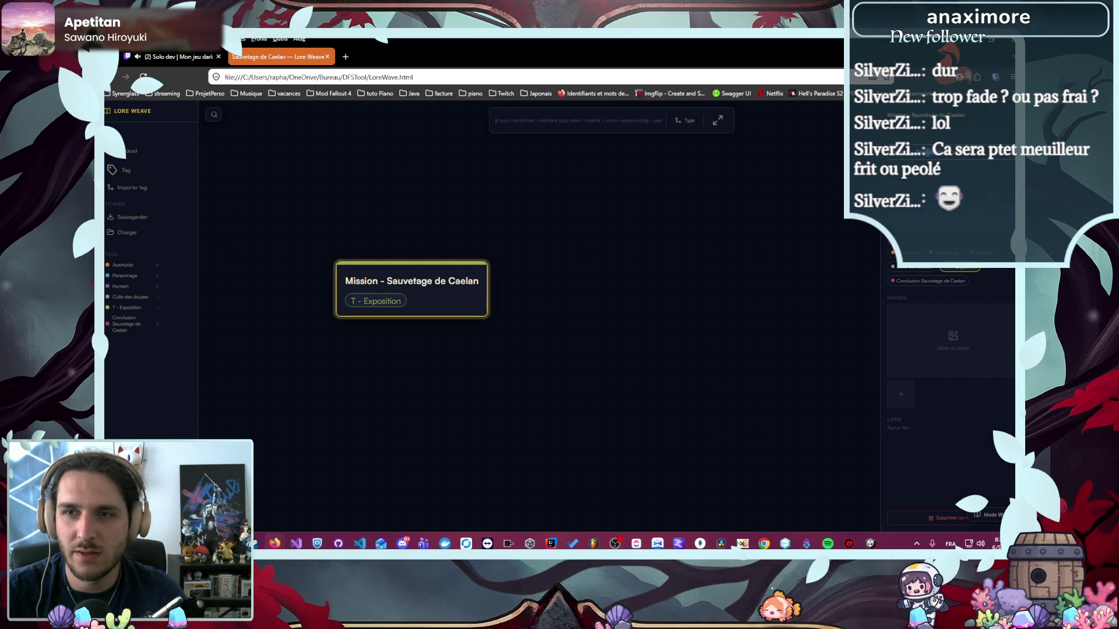
pyautogui.click(651, 205)
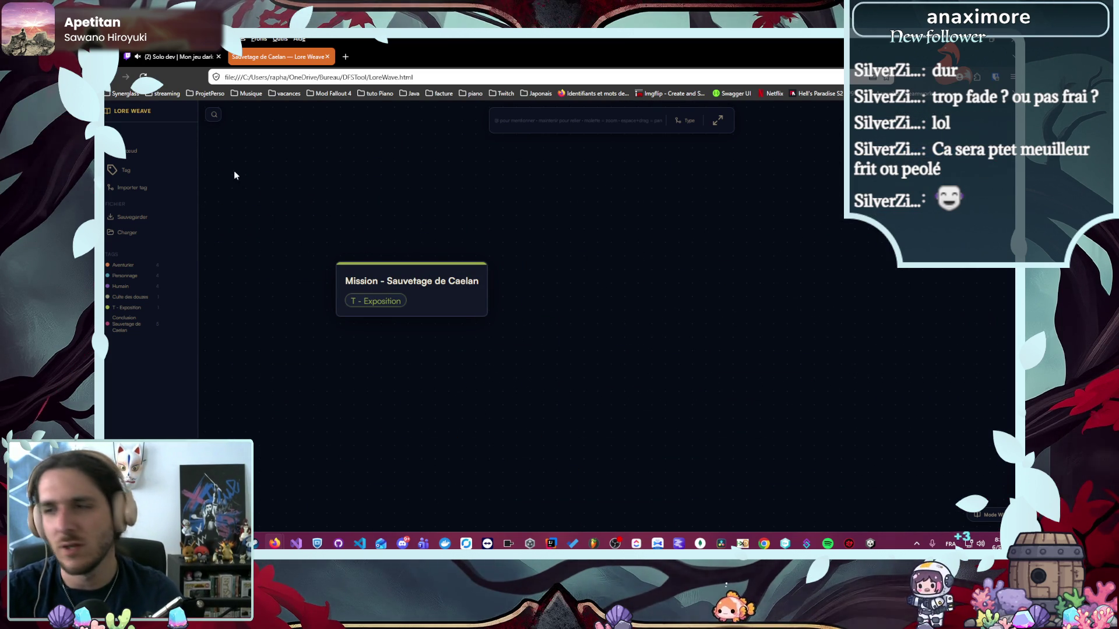
pyautogui.click(138, 117)
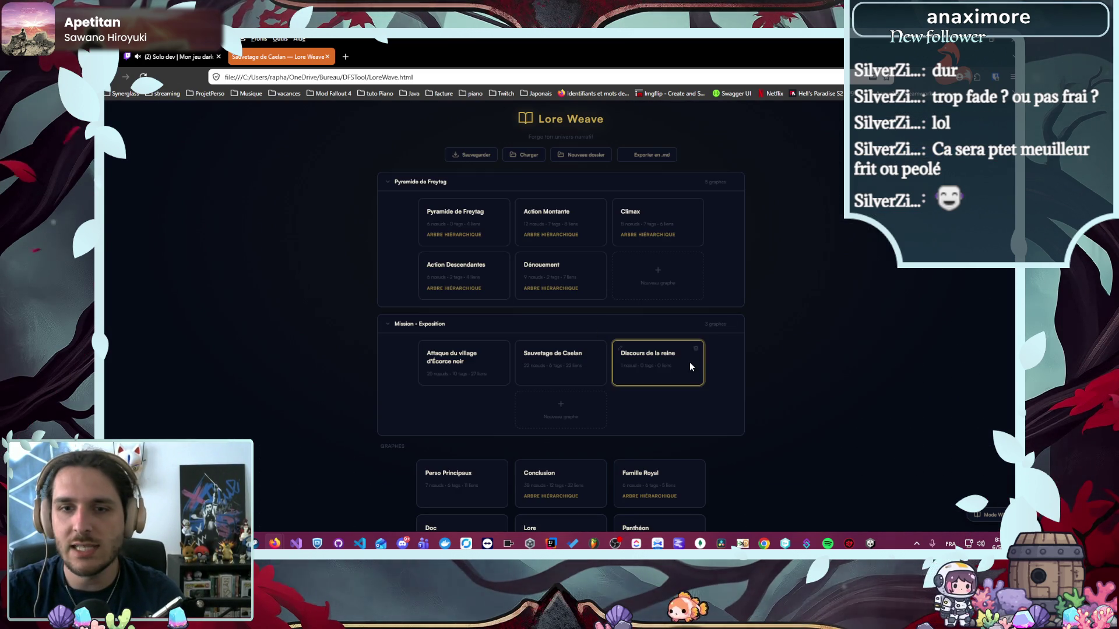
# - Title the node 'Mission - Discours de la reine', move it up-left, and return to the list
pyautogui.click(692, 367)
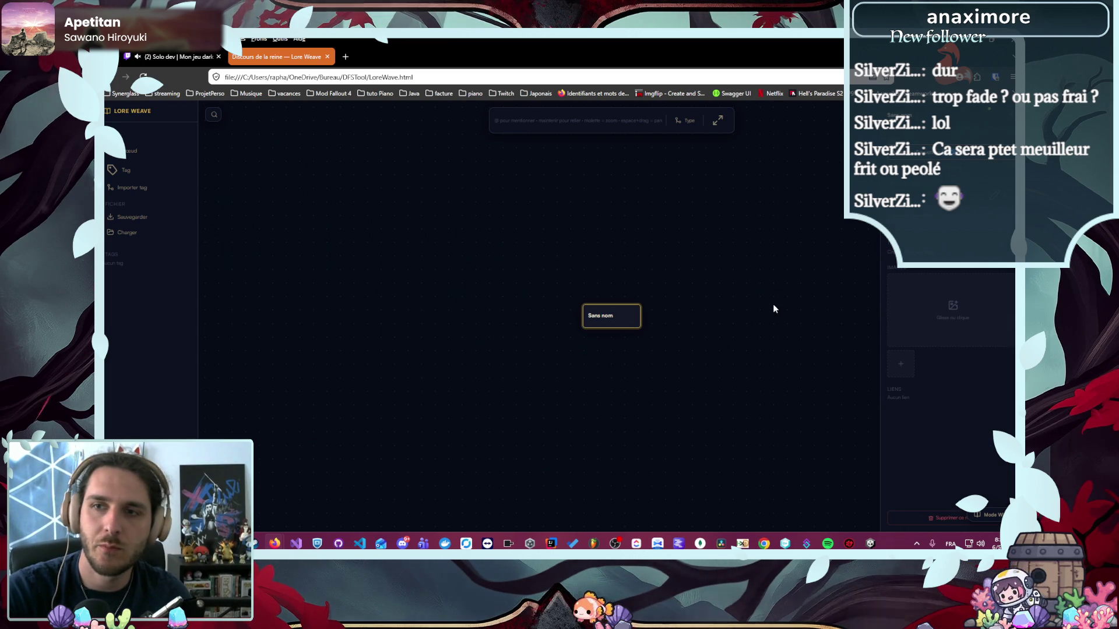
pyautogui.write('Mission - Discours')
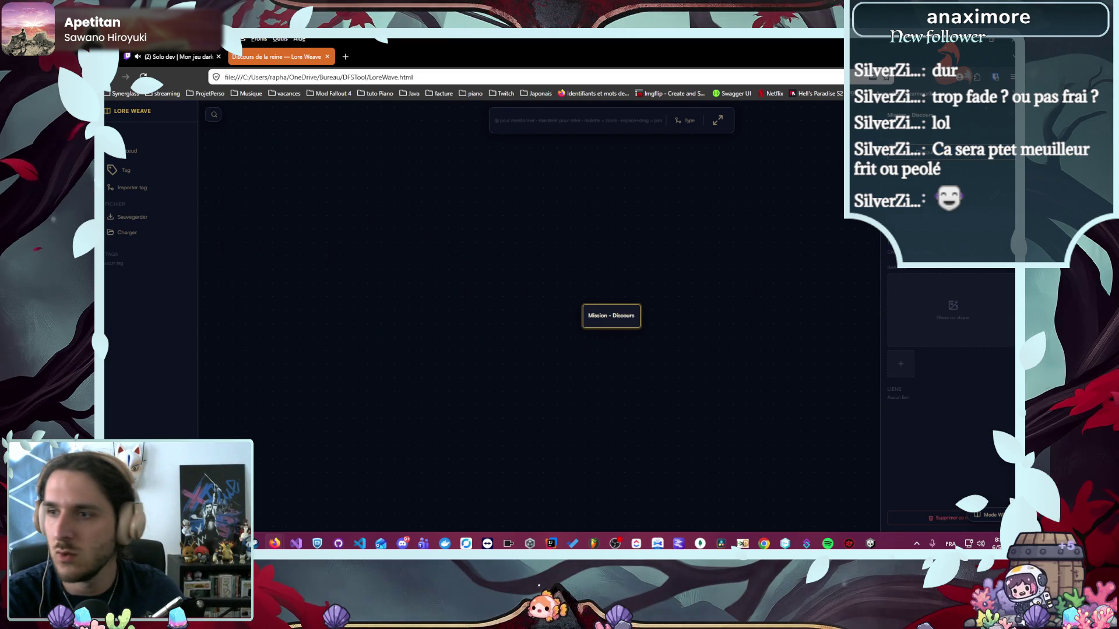
pyautogui.write(' de la reine')
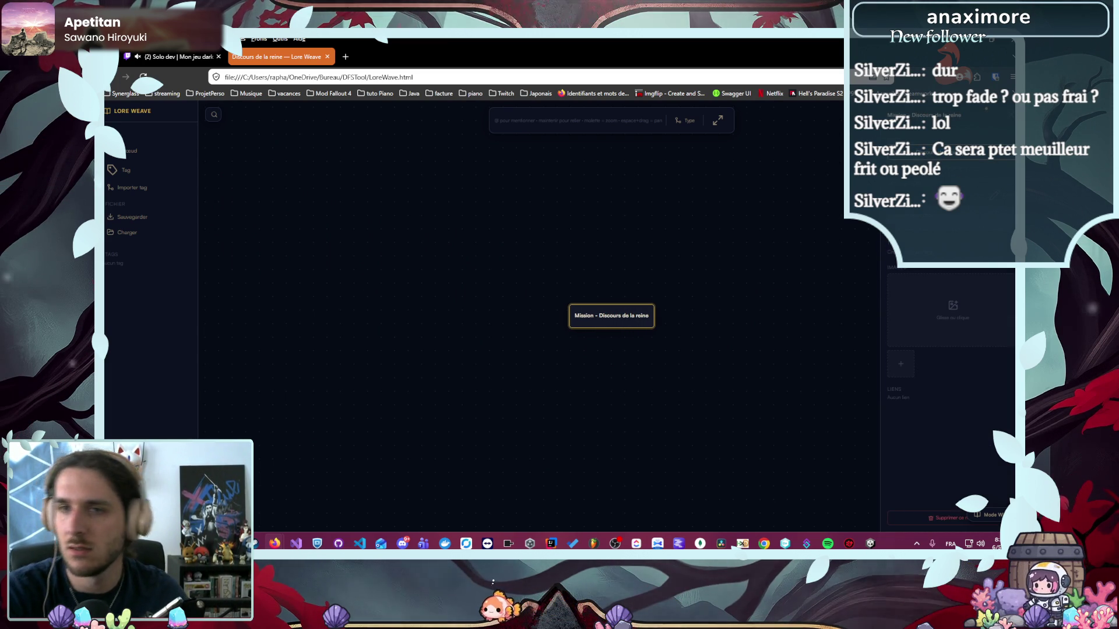
pyautogui.click(554, 285)
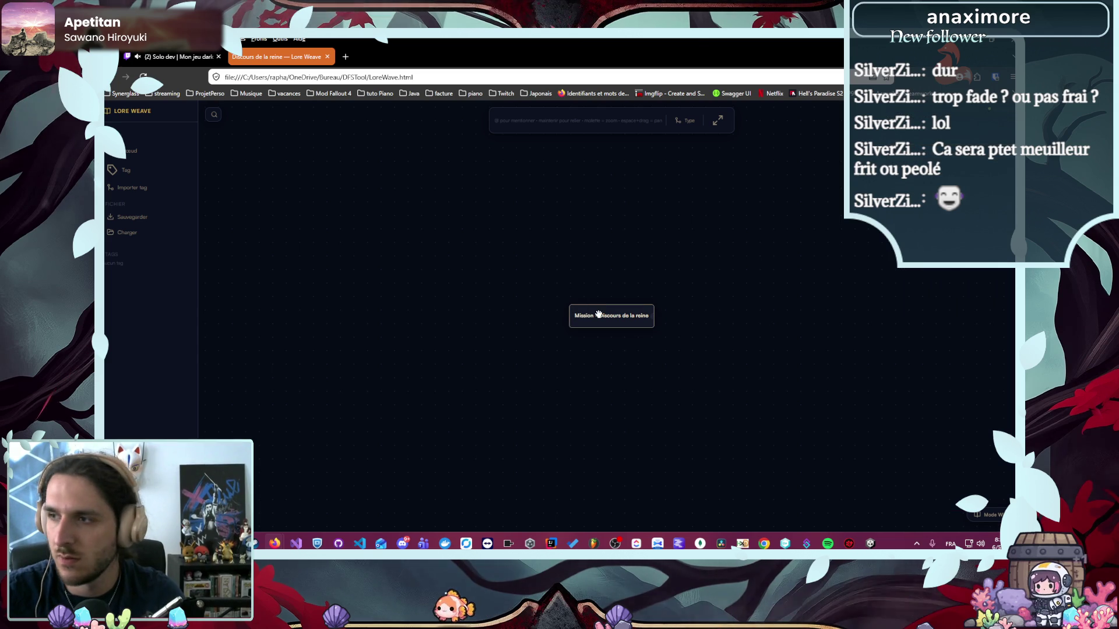
pyautogui.moveTo(598, 315); pyautogui.dragTo(394, 216)
pyautogui.scroll(-2, 558, 303)
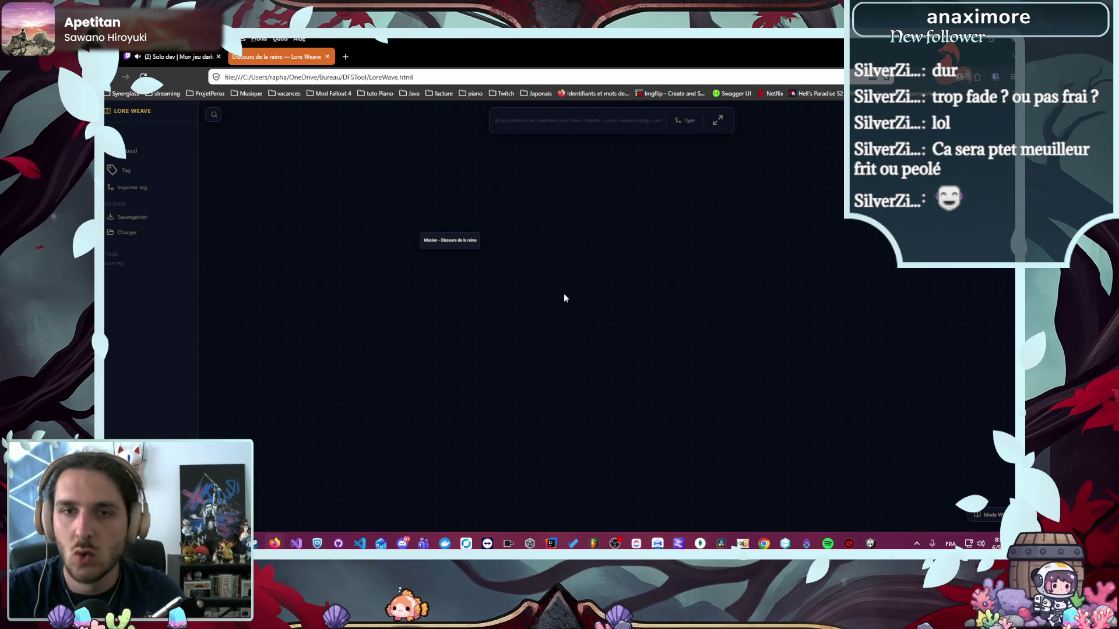
pyautogui.scroll(1, 560, 304)
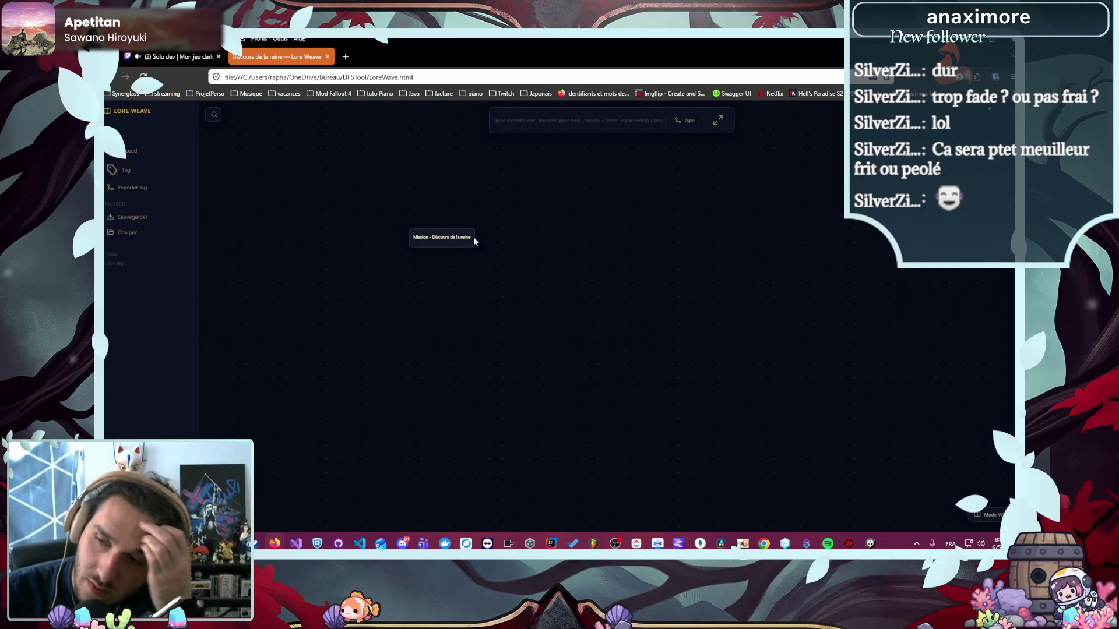
pyautogui.click(134, 110)
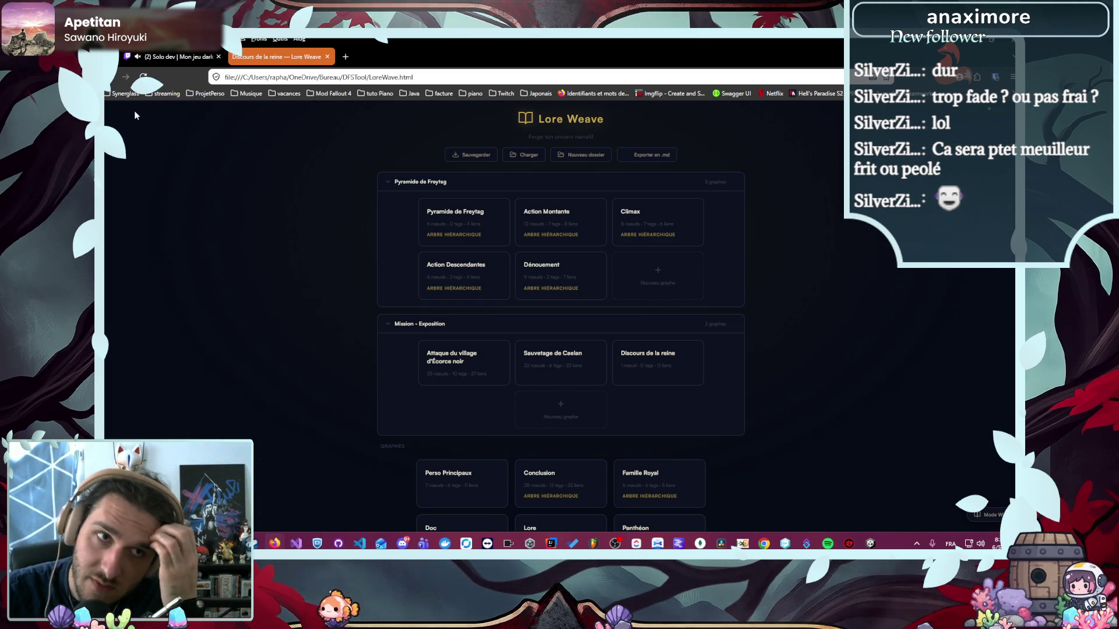
# - View the Sauvetage de Caelan graph, return home, and collapse the Mission - Exposition folder
pyautogui.click(546, 356)
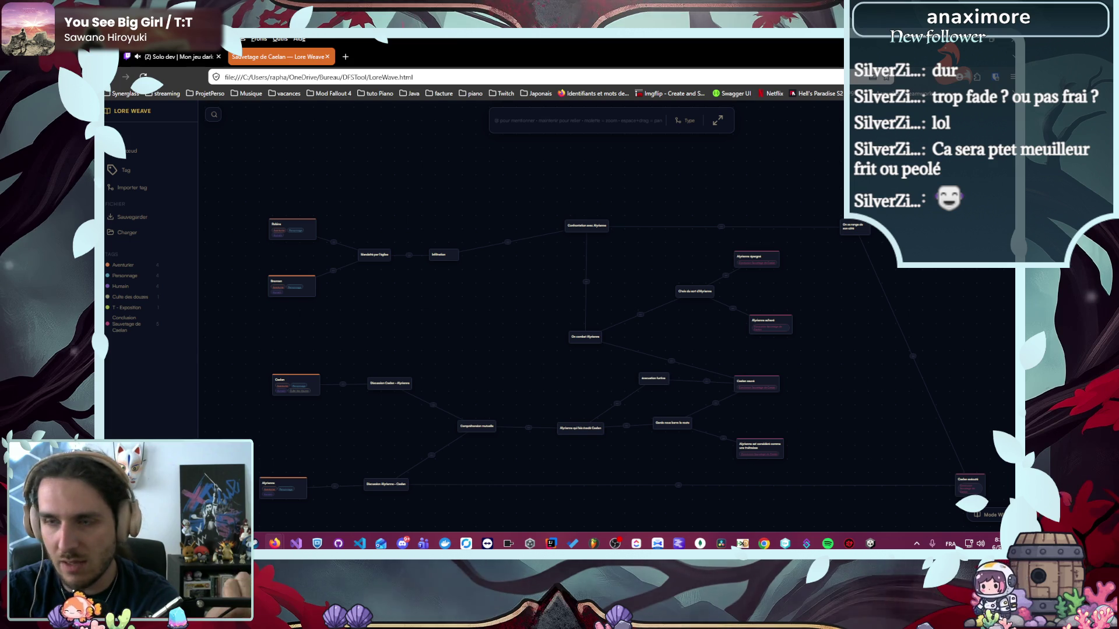
pyautogui.click(140, 112)
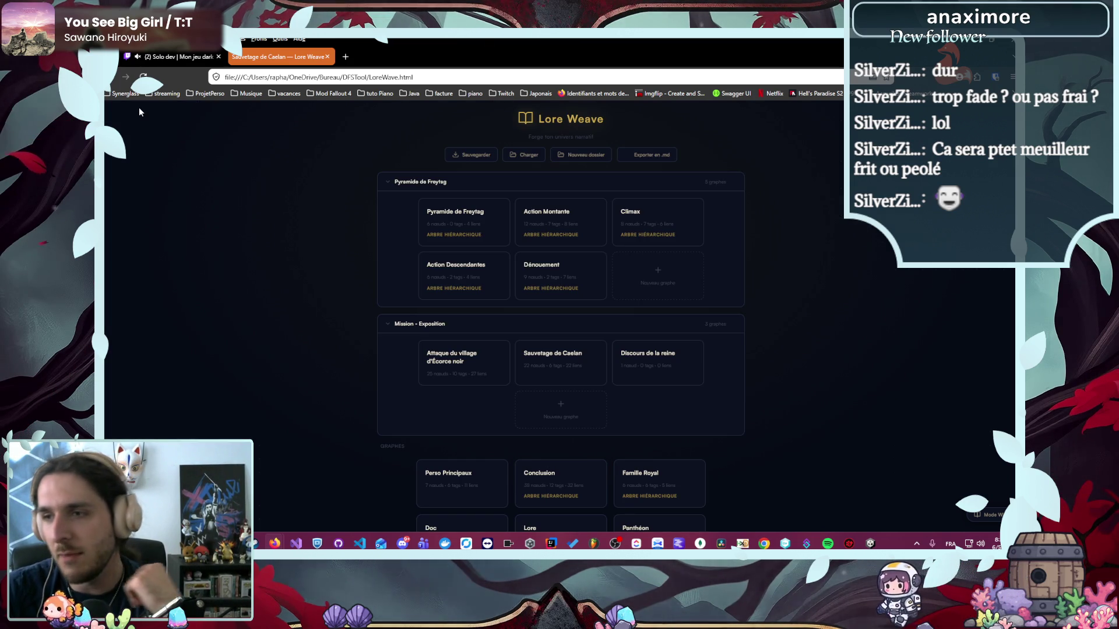
pyautogui.click(405, 328)
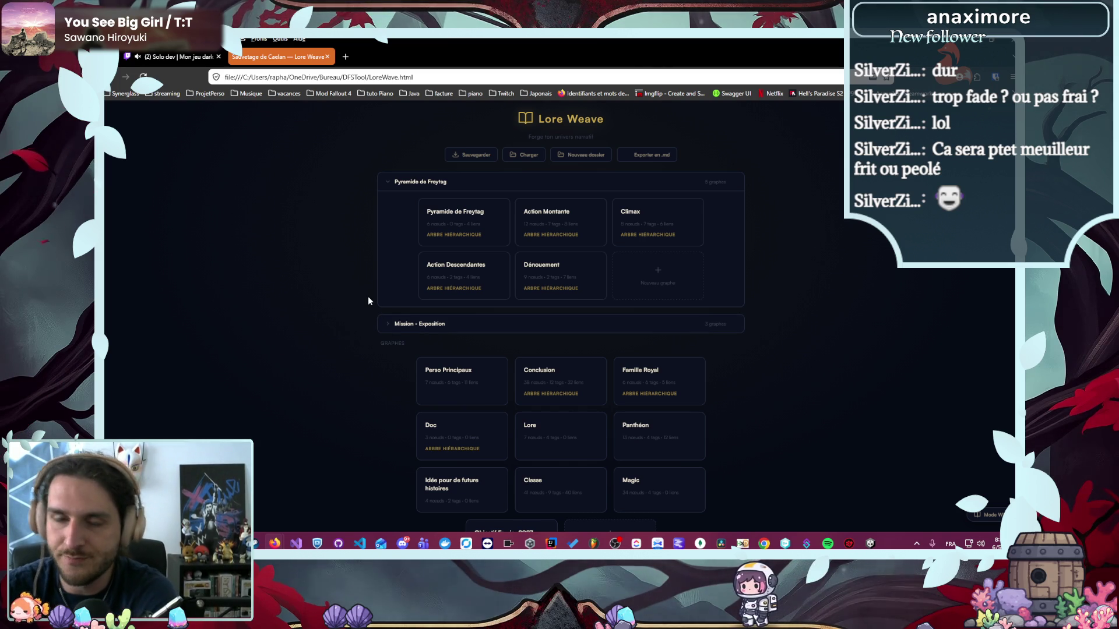
# - Re-expand the Mission - Exposition folder and open the Pyramide de Freytag graph
pyautogui.click(409, 326)
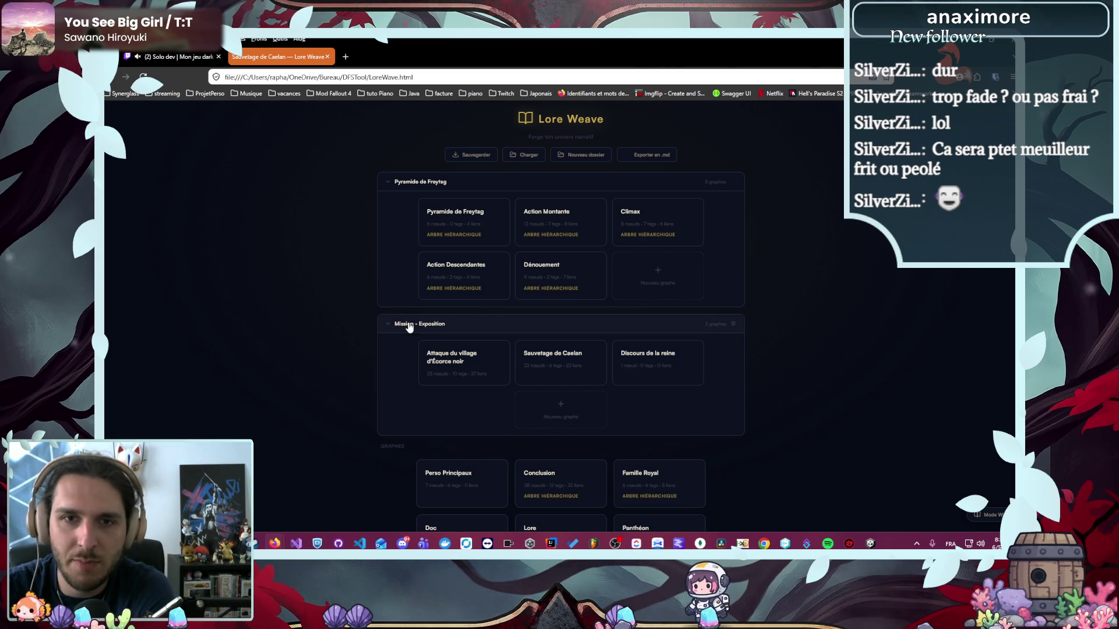
pyautogui.click(452, 230)
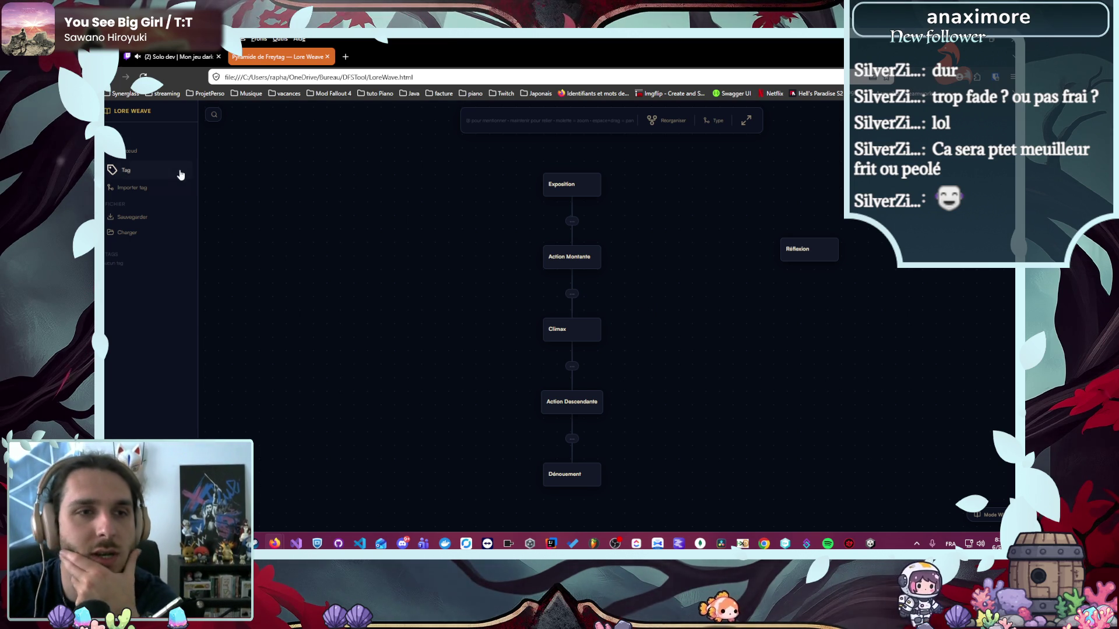
# - Browse the Perso Principaux graph and look over Alyrienne's character details
pyautogui.click(148, 111)
pyautogui.scroll(-3, 397, 332)
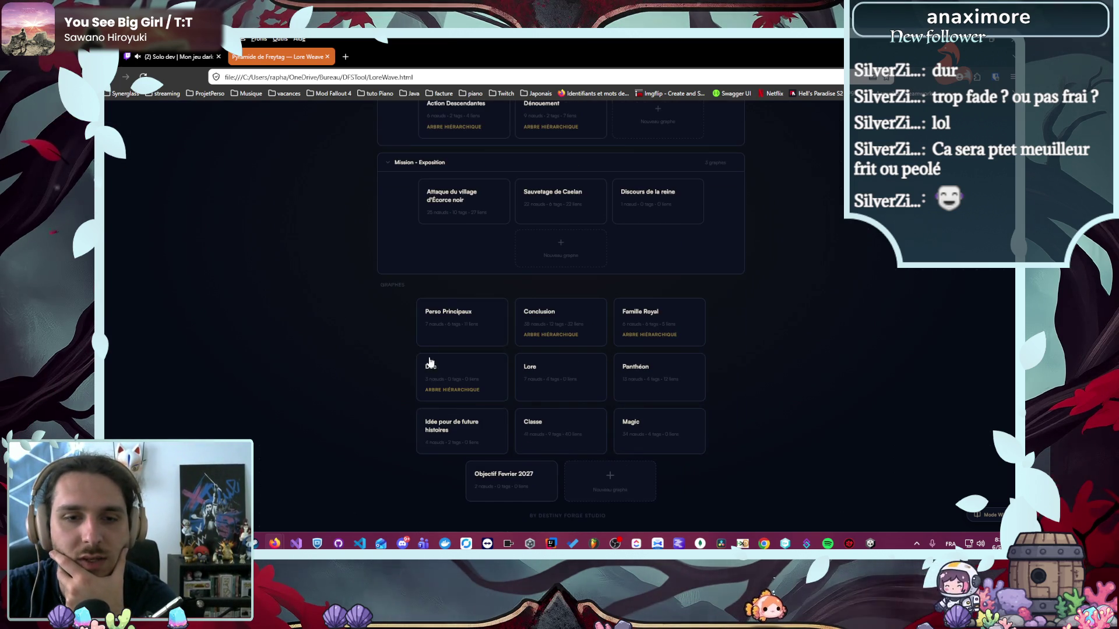
pyautogui.click(447, 332)
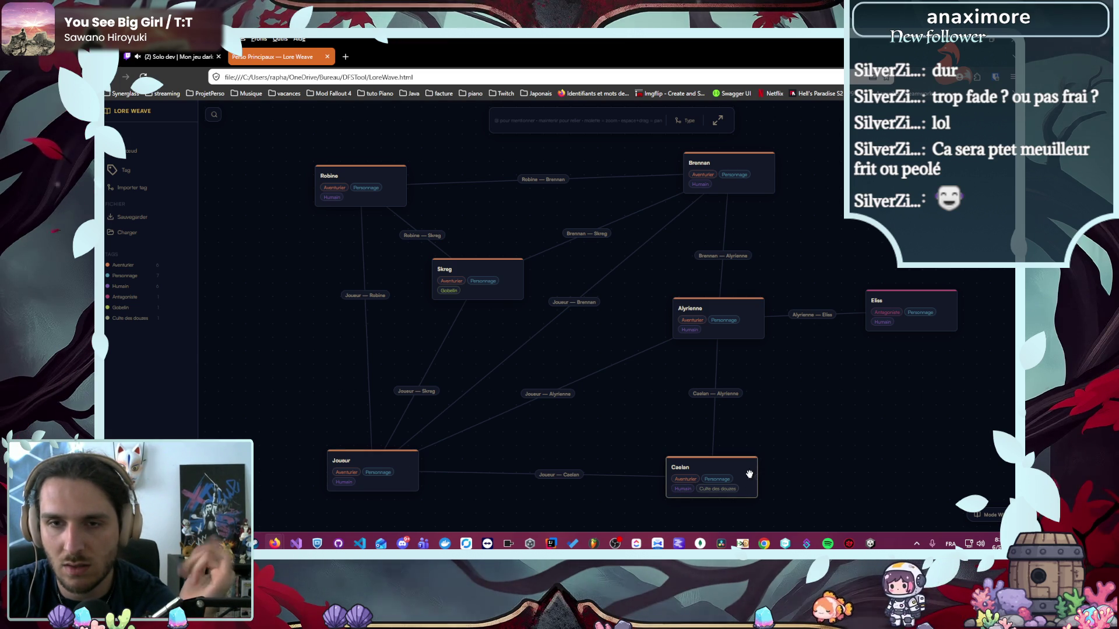
pyautogui.click(717, 312)
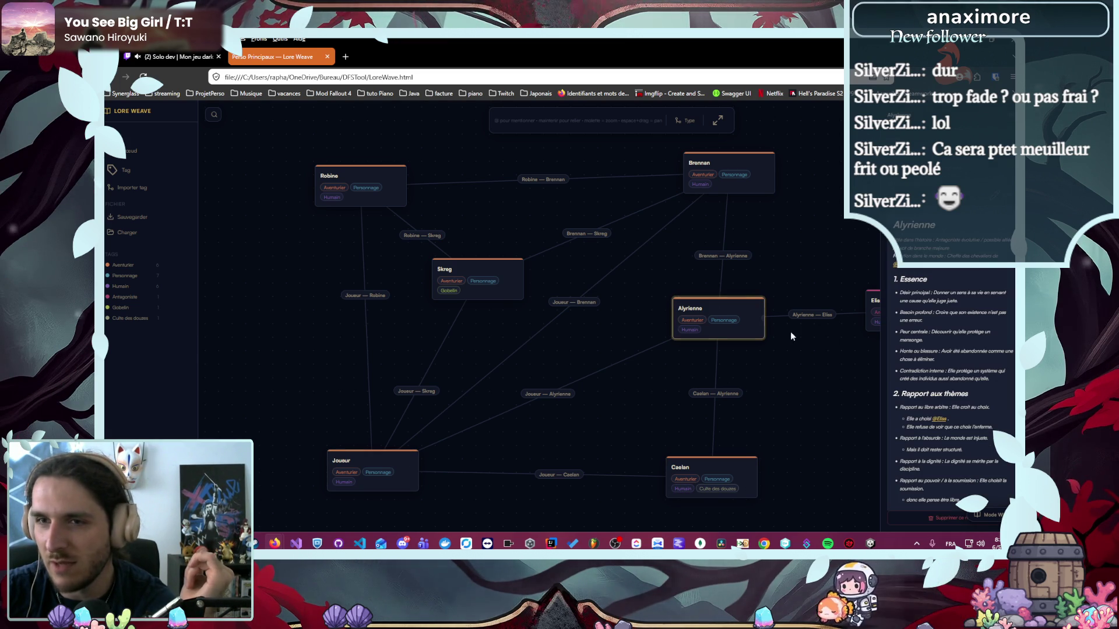
pyautogui.scroll(-10, 921, 342)
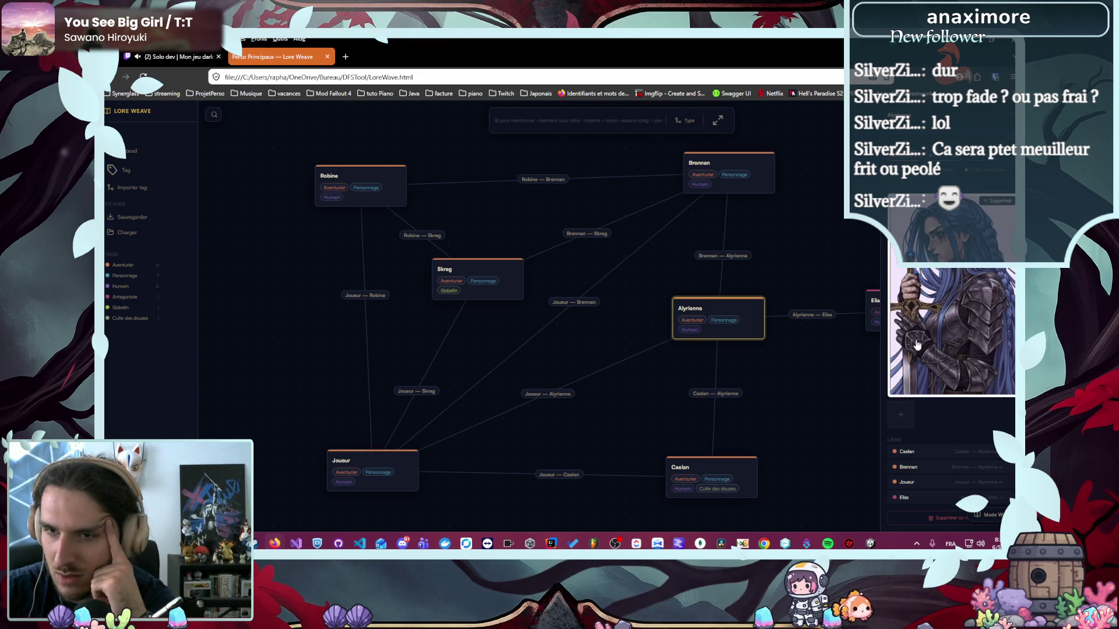
pyautogui.click(850, 399)
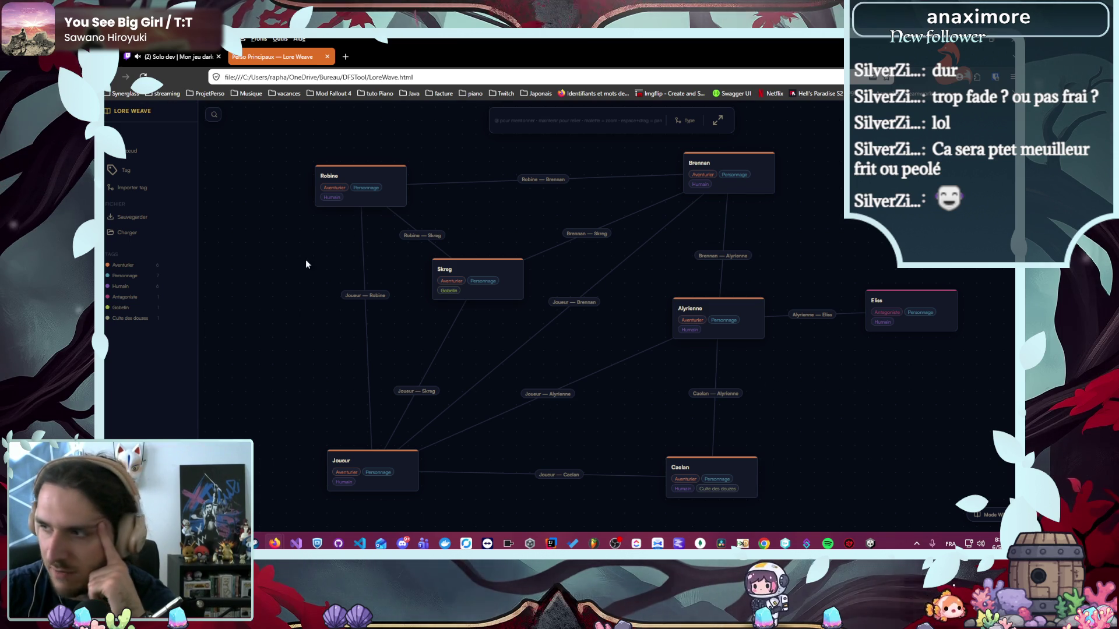
# - Return to the home graph list and create a new folder
pyautogui.click(134, 113)
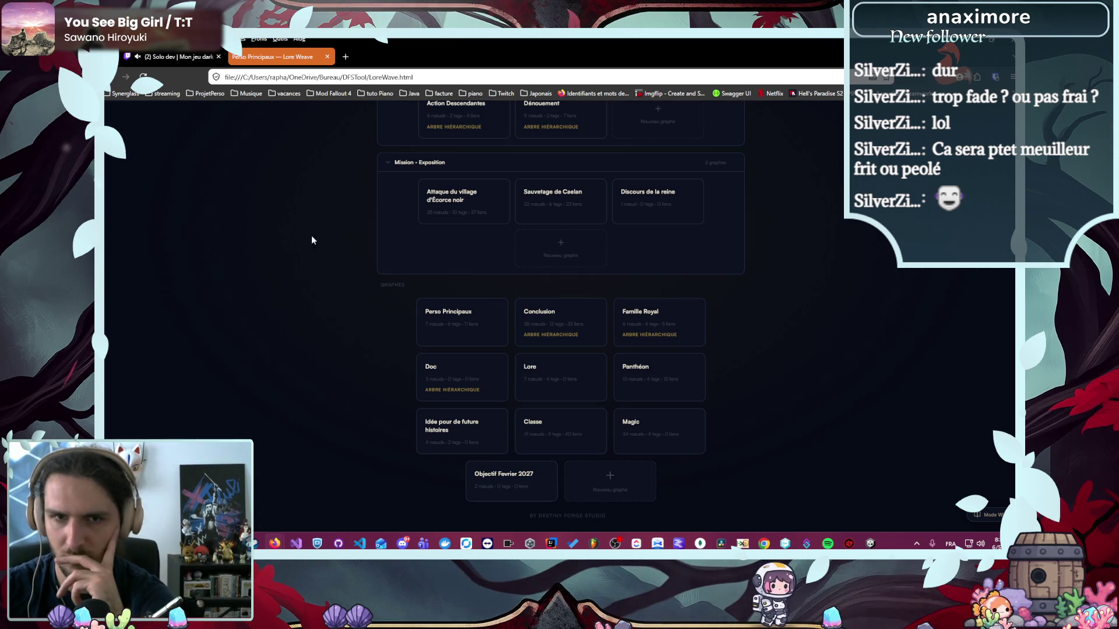
pyautogui.scroll(3, 508, 292)
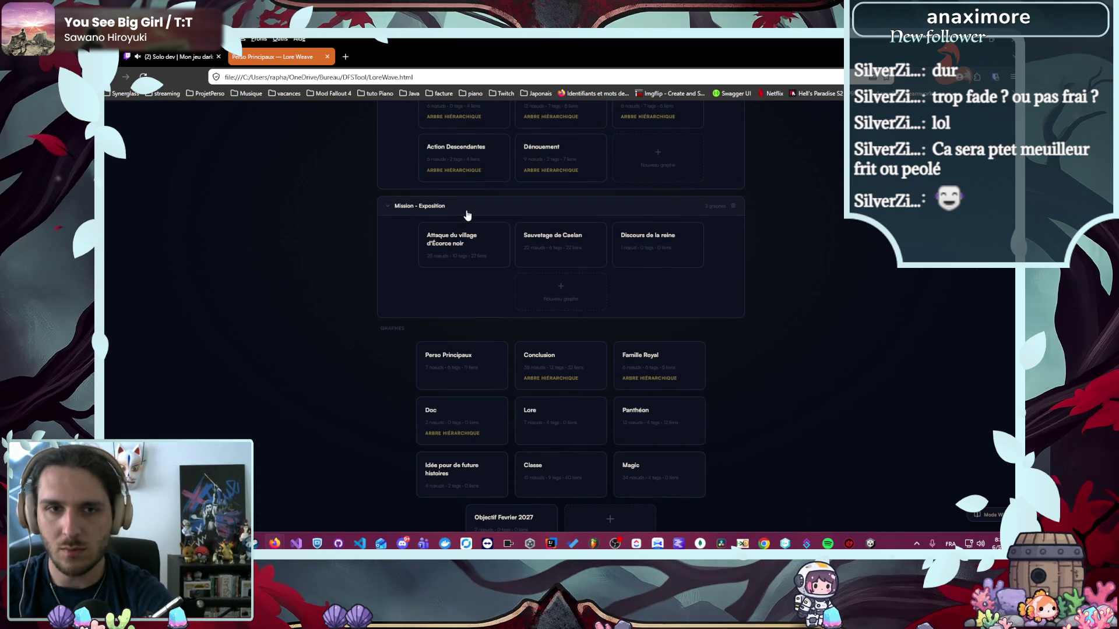
pyautogui.click(581, 155)
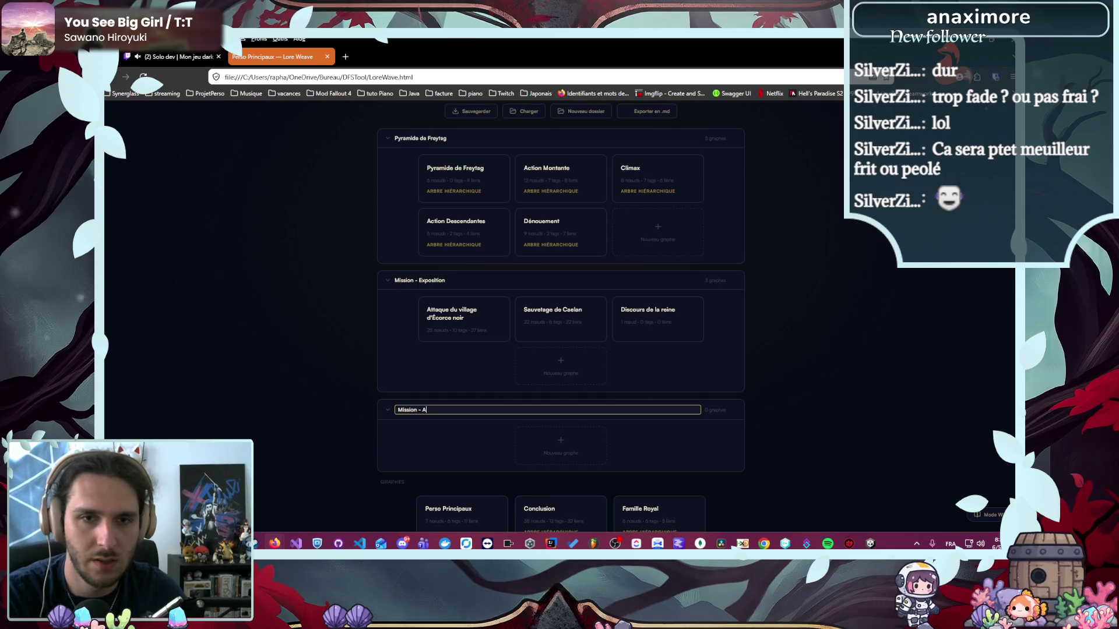
# - Name the new folder 'Mission - Action montante'
pyautogui.write('Mission - Action monta')
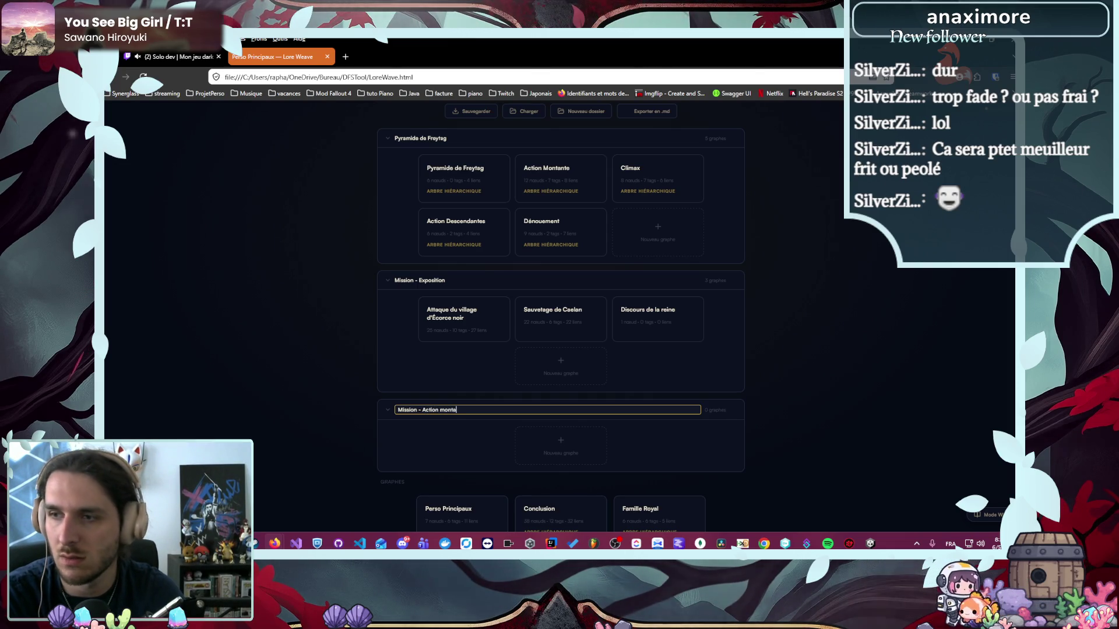
pyautogui.write('nte')
pyautogui.press('Return')
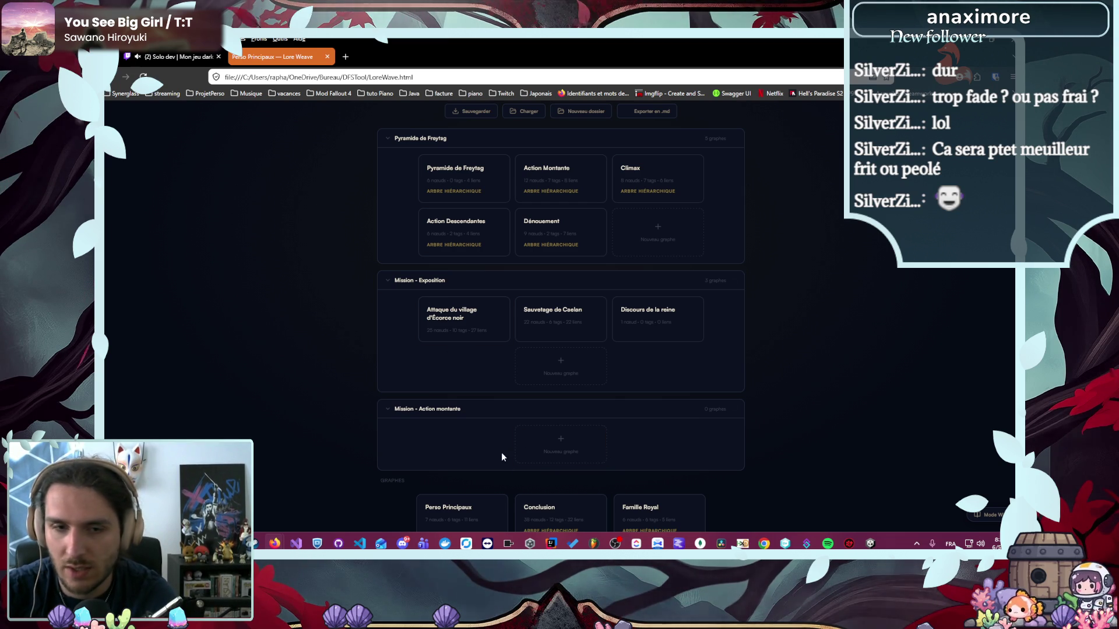
pyautogui.scroll(-1, 449, 450)
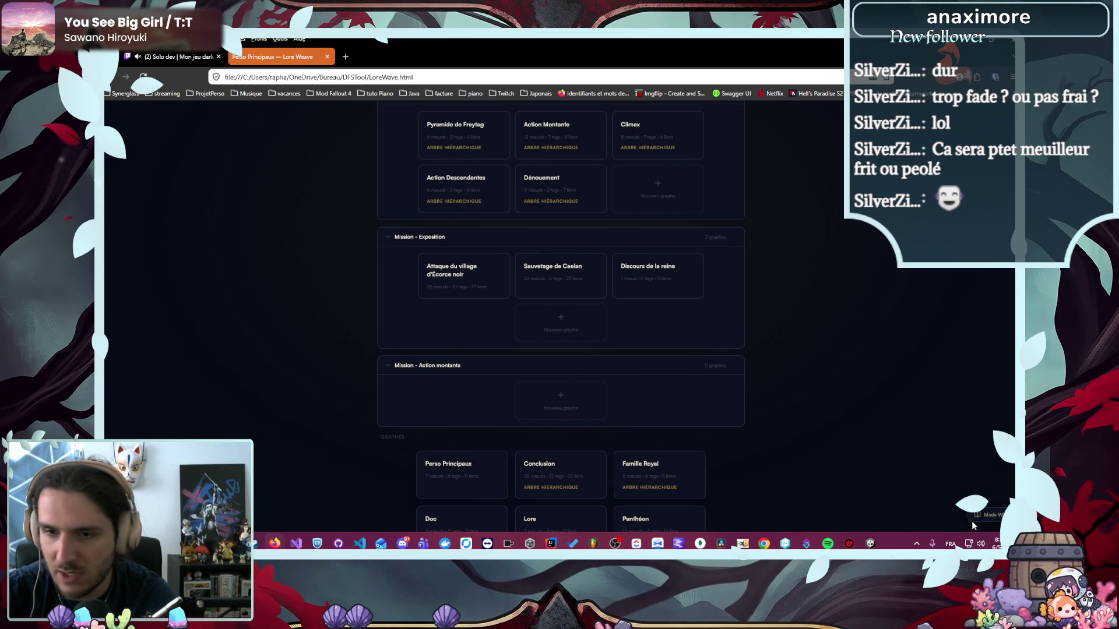
pyautogui.scroll(-3, 787, 457)
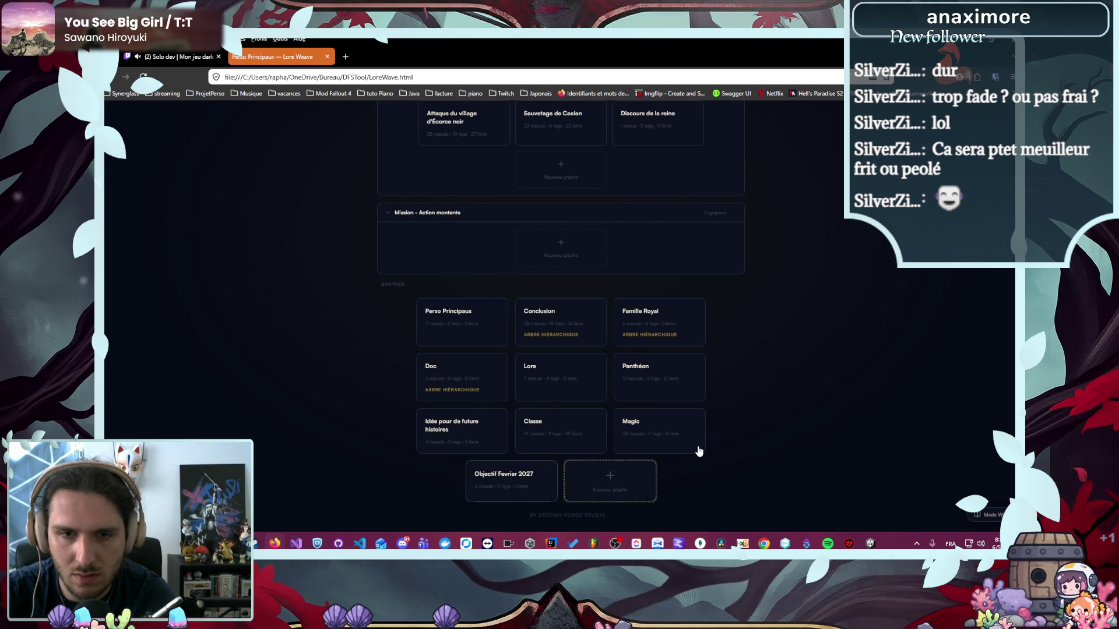
pyautogui.click(541, 382)
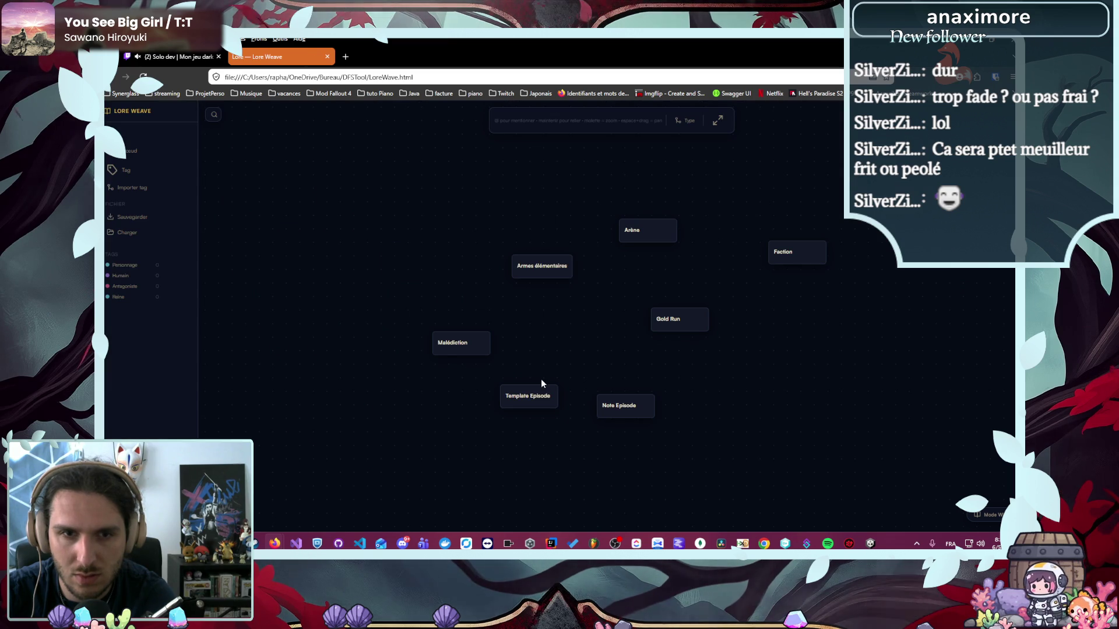
pyautogui.click(140, 112)
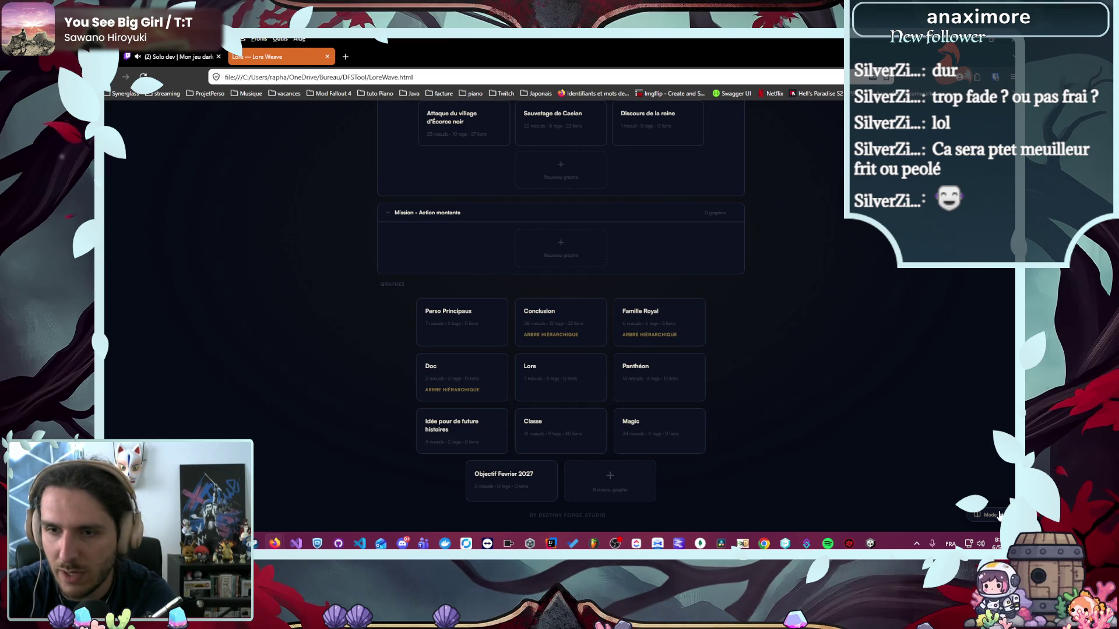
pyautogui.click(998, 516)
pyautogui.click(152, 140)
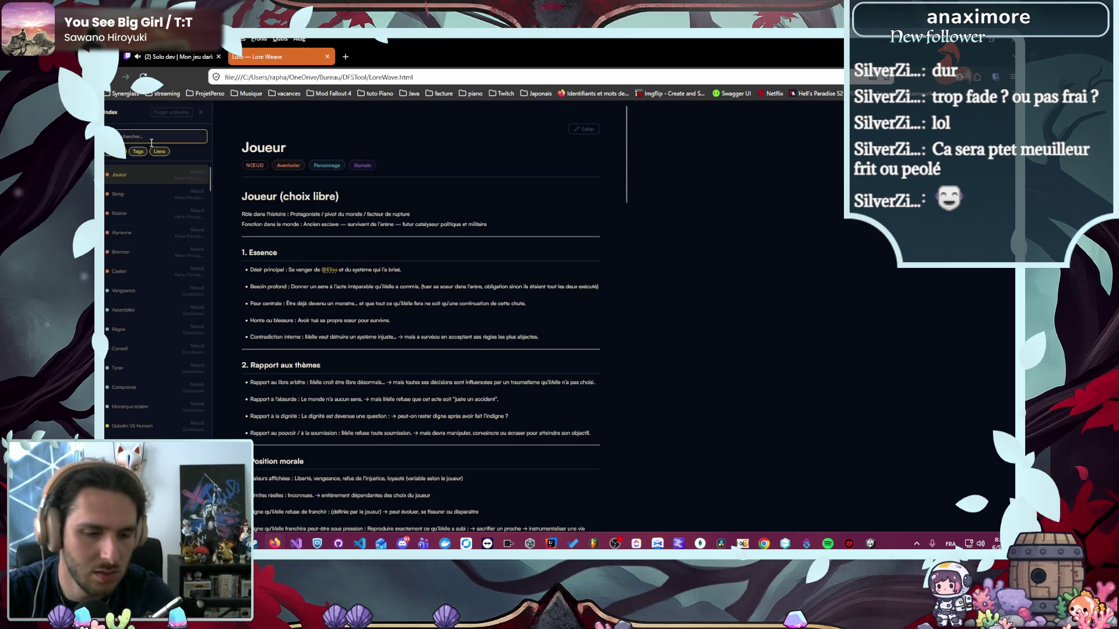
pyautogui.write('t')
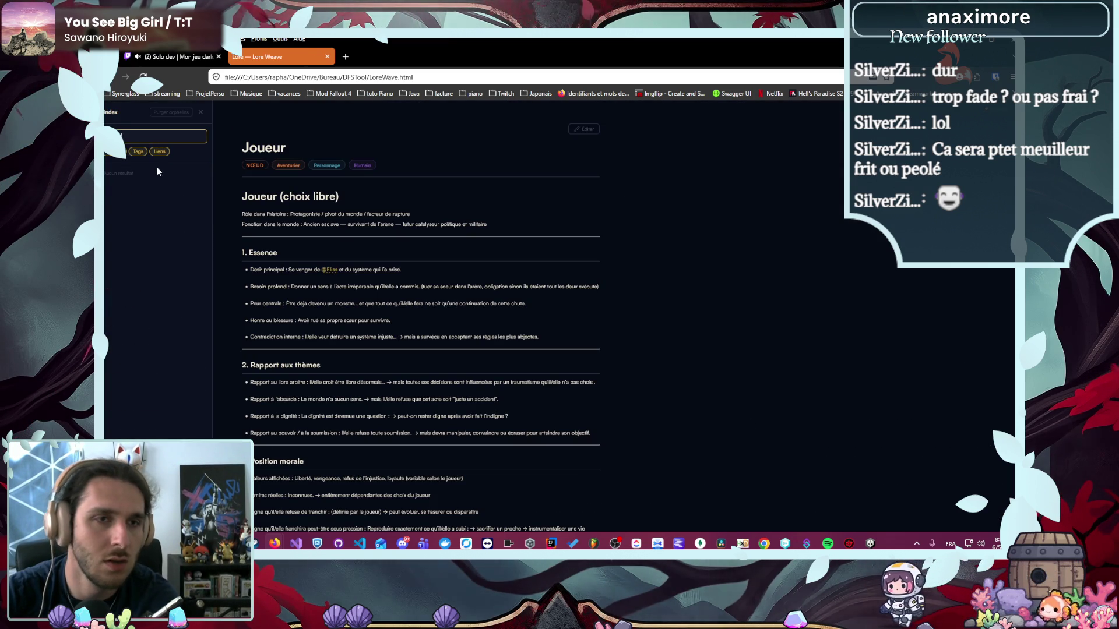
pyautogui.press('BackSpace')
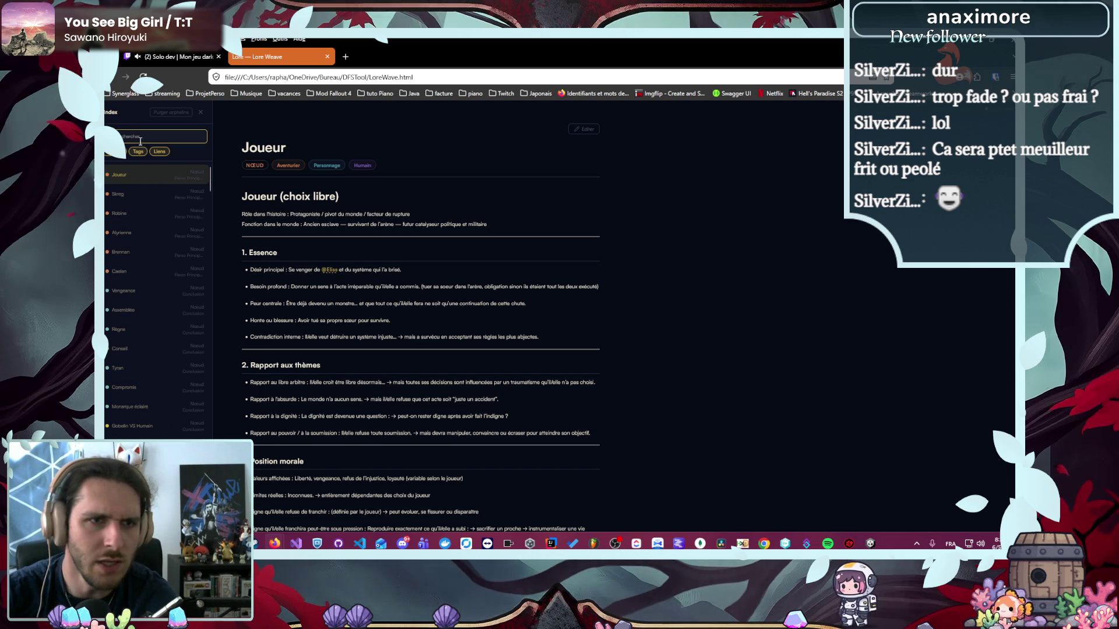
pyautogui.press('Escape')
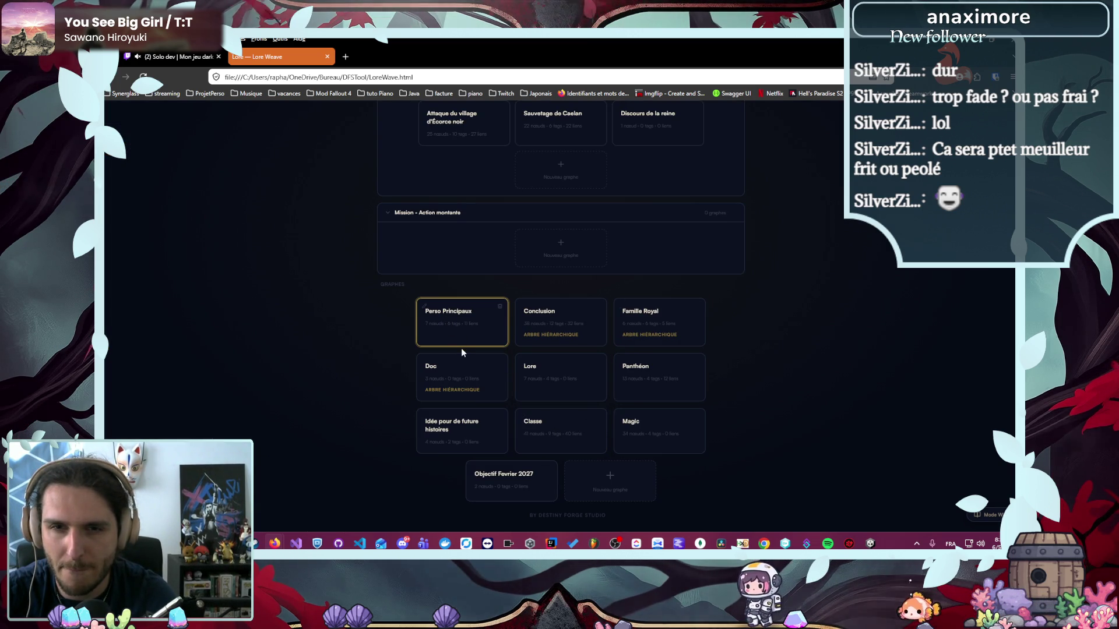
pyautogui.click(466, 431)
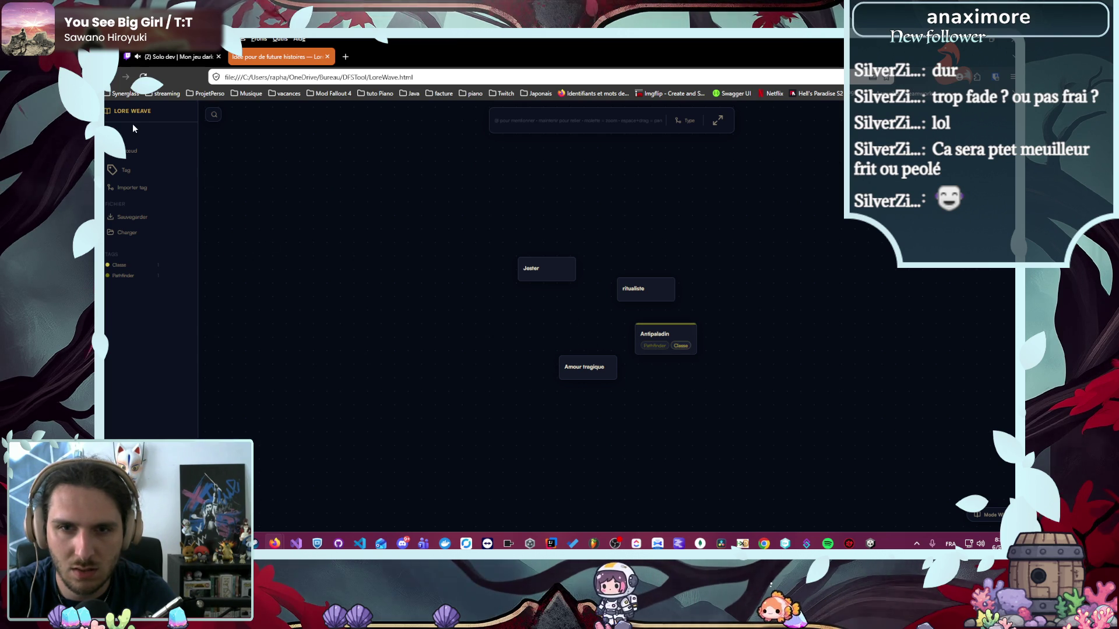
pyautogui.click(633, 288)
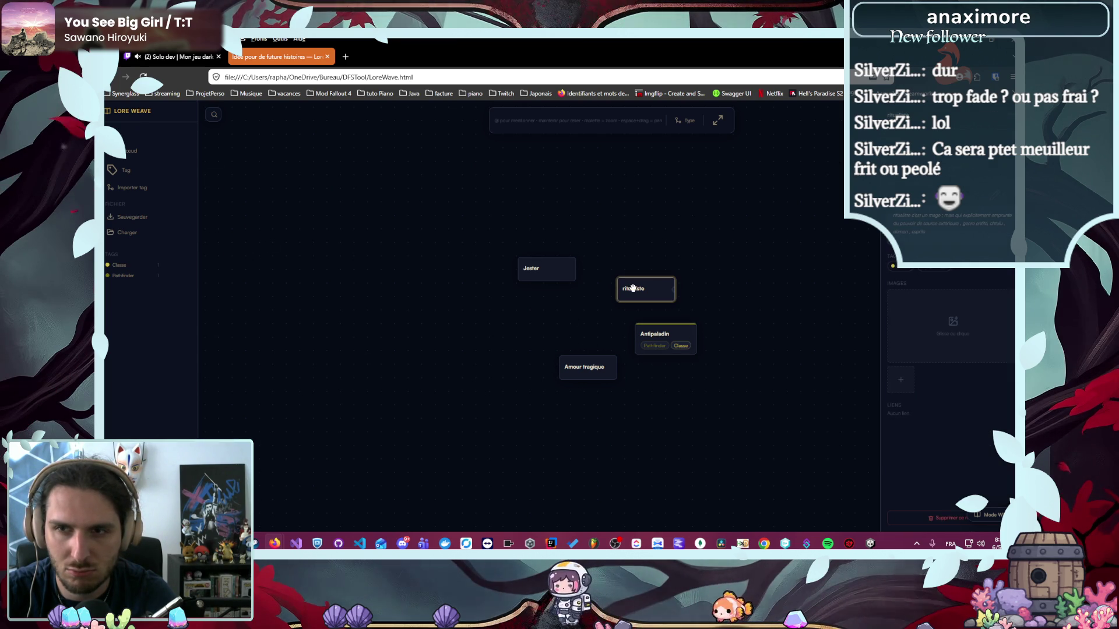
pyautogui.click(625, 262)
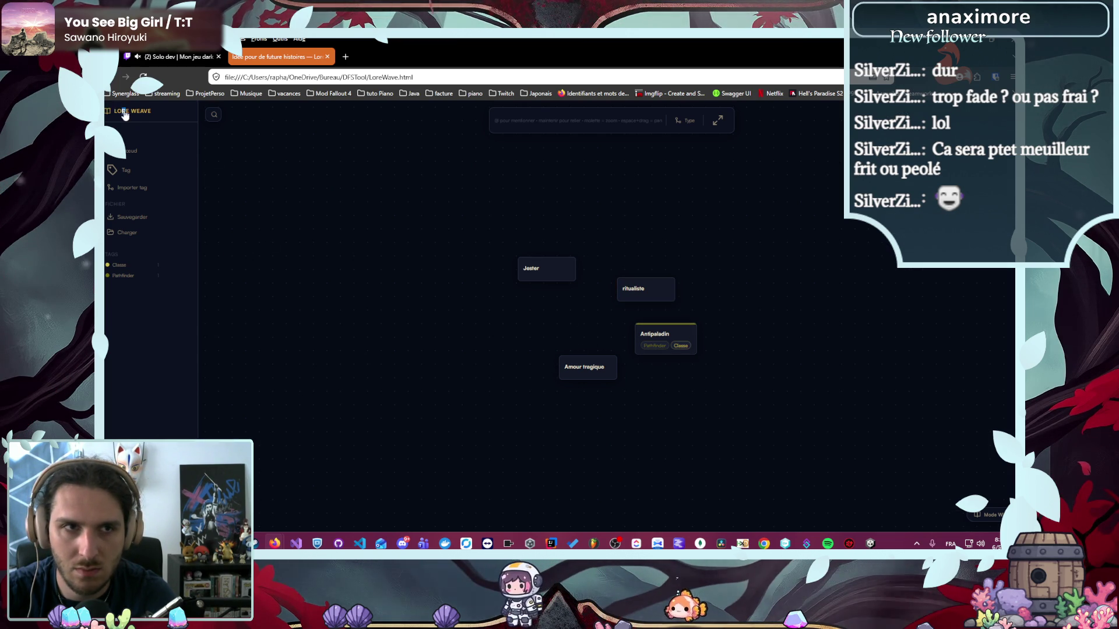
pyautogui.click(123, 114)
pyautogui.click(558, 327)
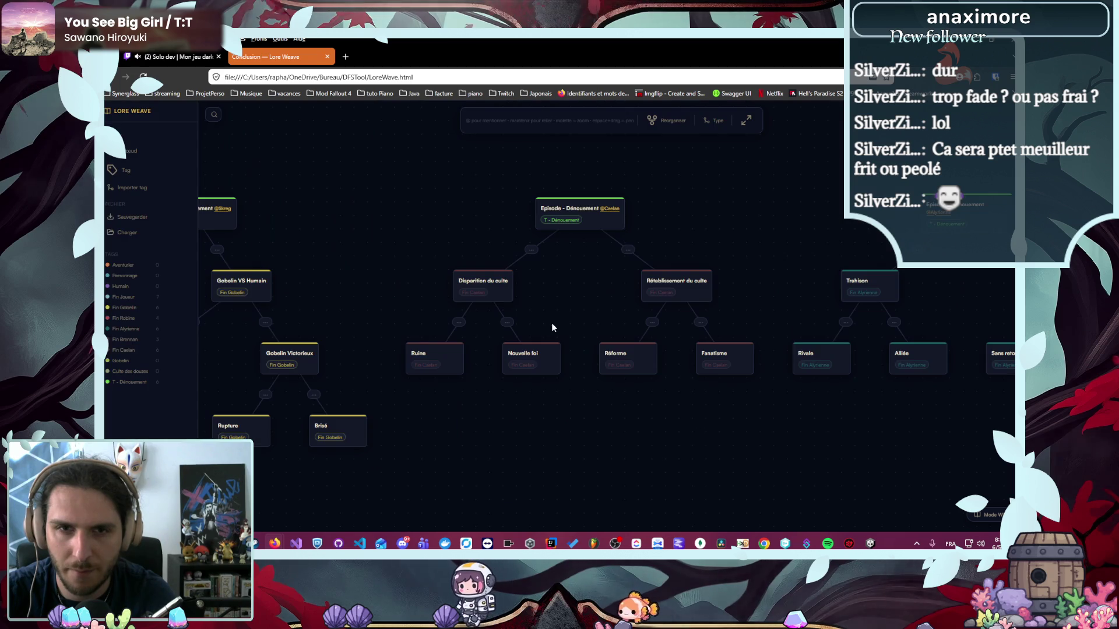
pyautogui.click(129, 115)
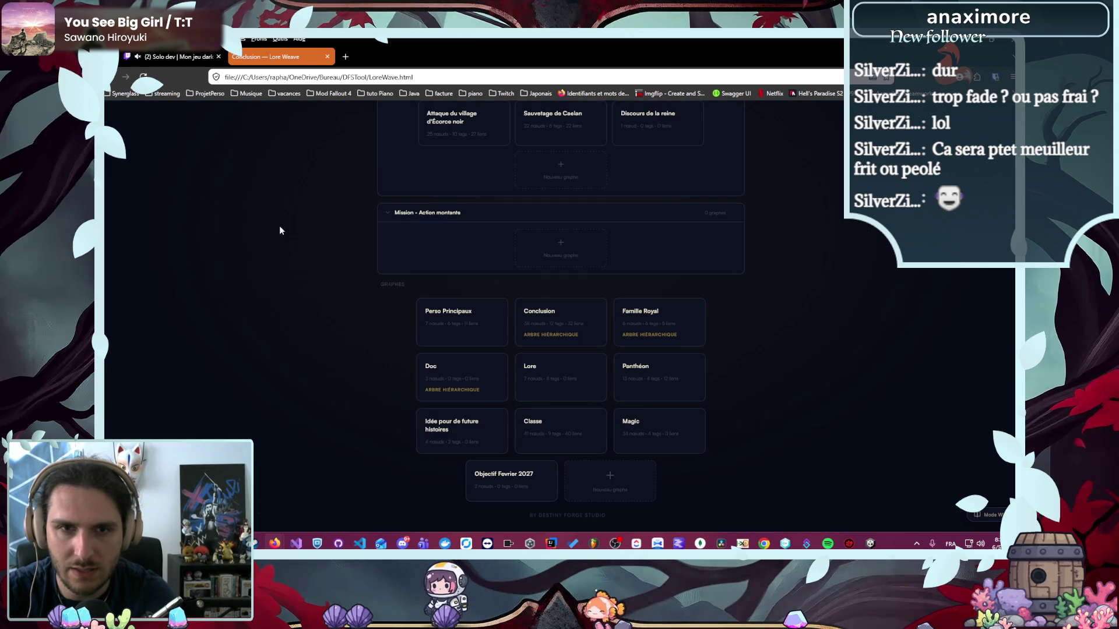
pyautogui.click(662, 336)
pyautogui.click(130, 114)
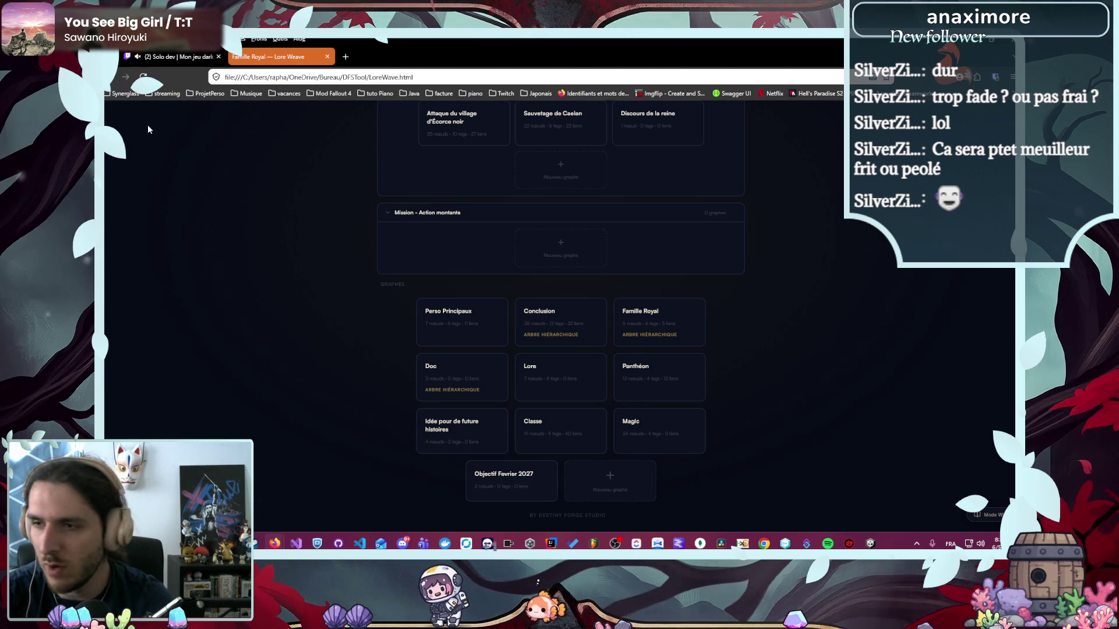
pyautogui.scroll(4, 369, 344)
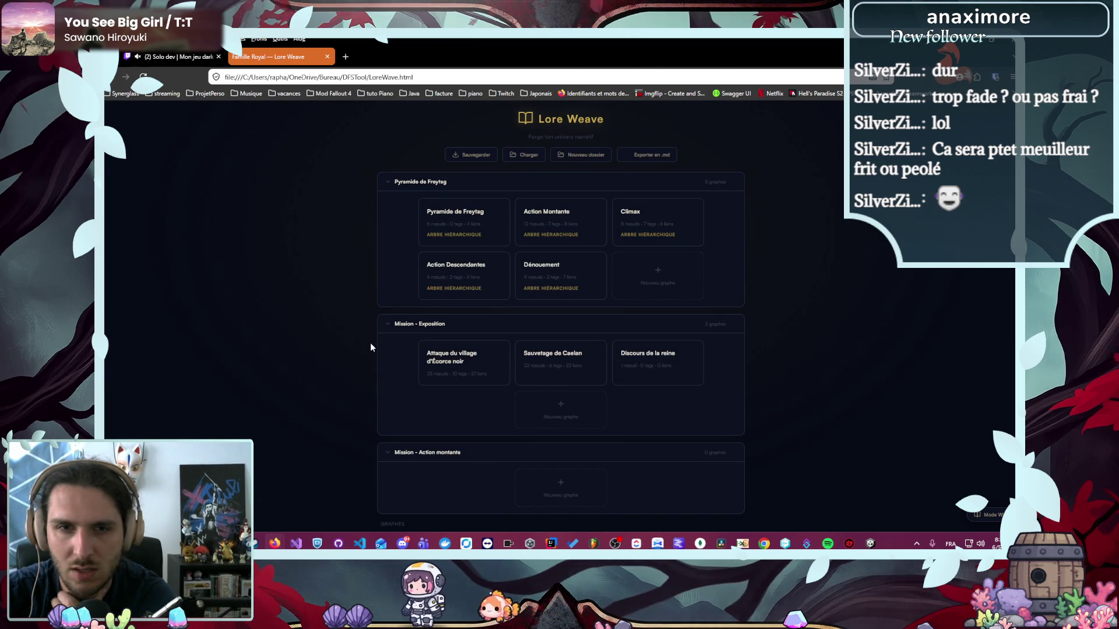
# - In Pyramide de Freytag, inspect the Réflexion node and remove an accidental Sans nom node
pyautogui.click(433, 229)
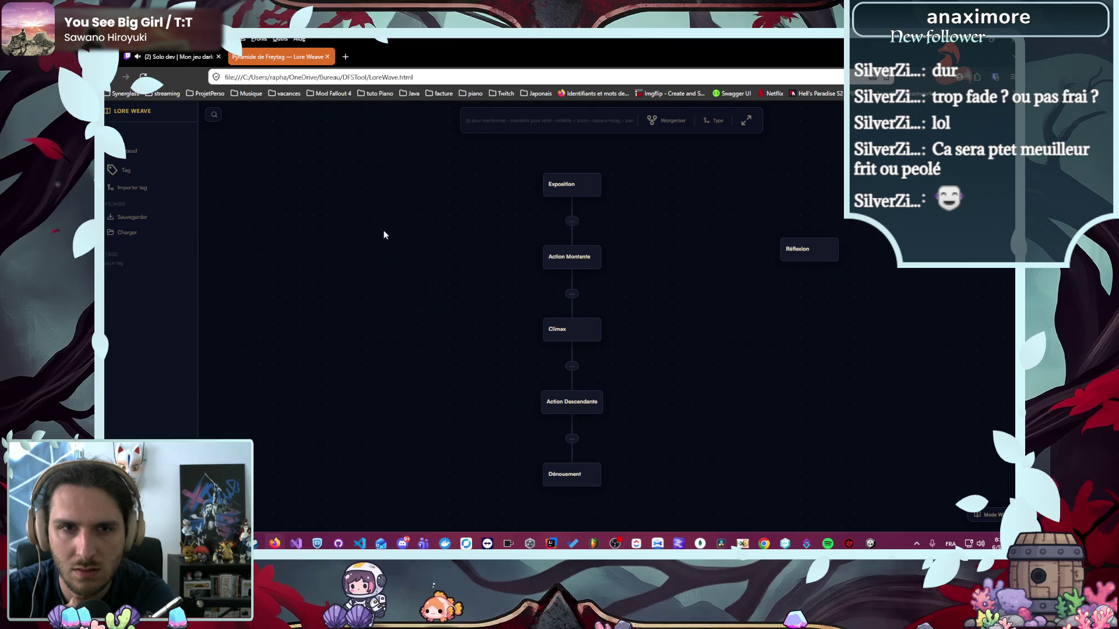
pyautogui.click(820, 252)
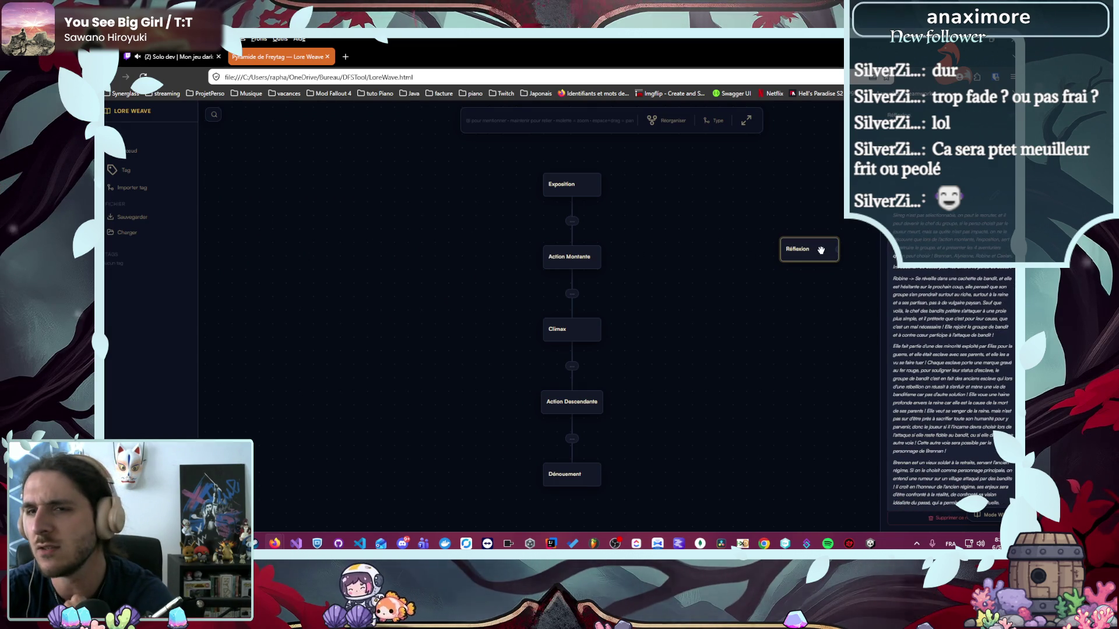
pyautogui.click(794, 384)
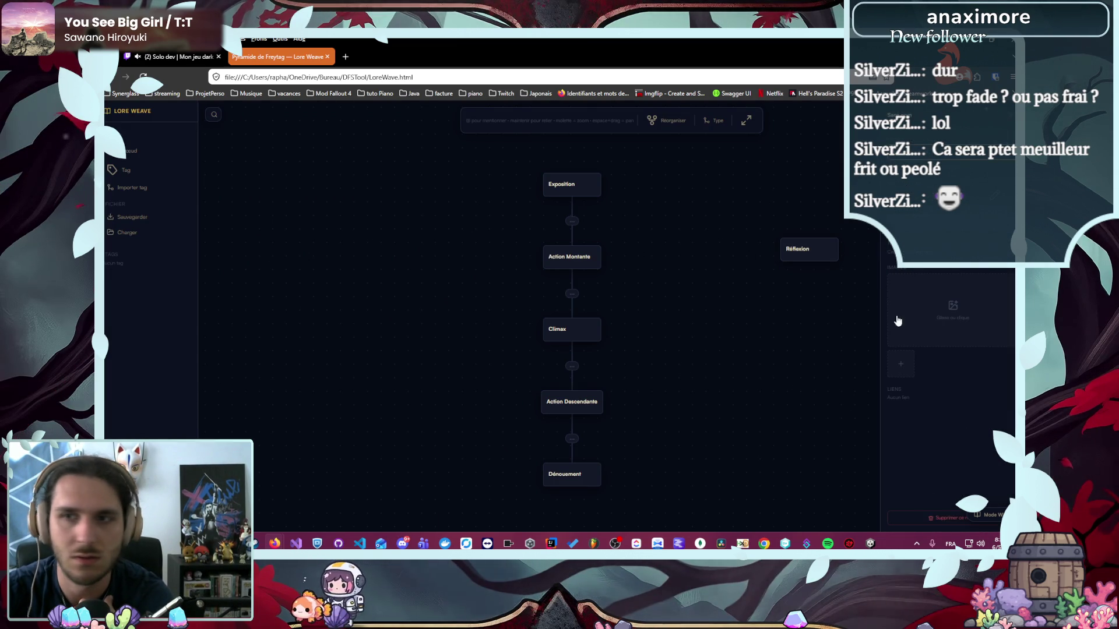
pyautogui.doubleClick(945, 492)
pyautogui.moveTo(865, 422); pyautogui.dragTo(726, 318)
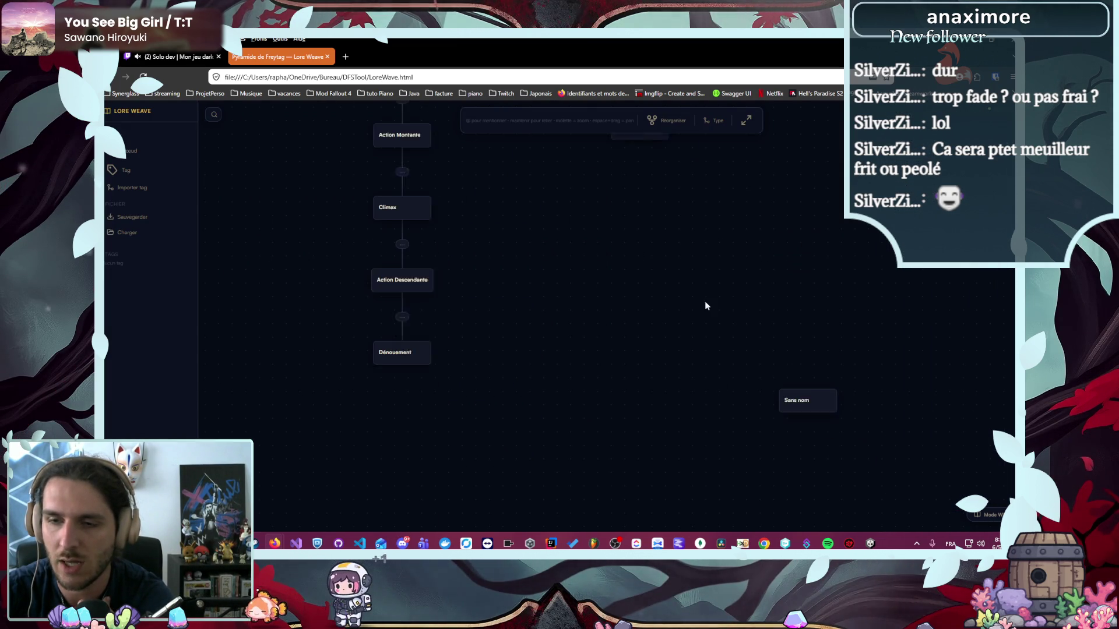
pyautogui.click(772, 382)
pyautogui.press('Delete')
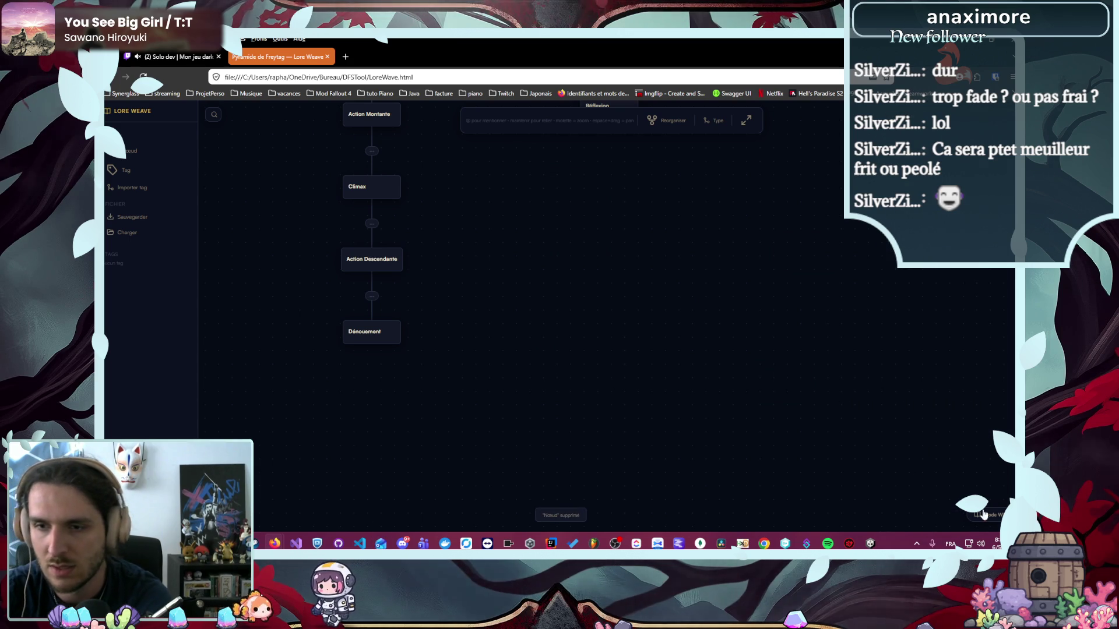
# - Switch to the reading view and filter the index with 'réf'
pyautogui.click(980, 515)
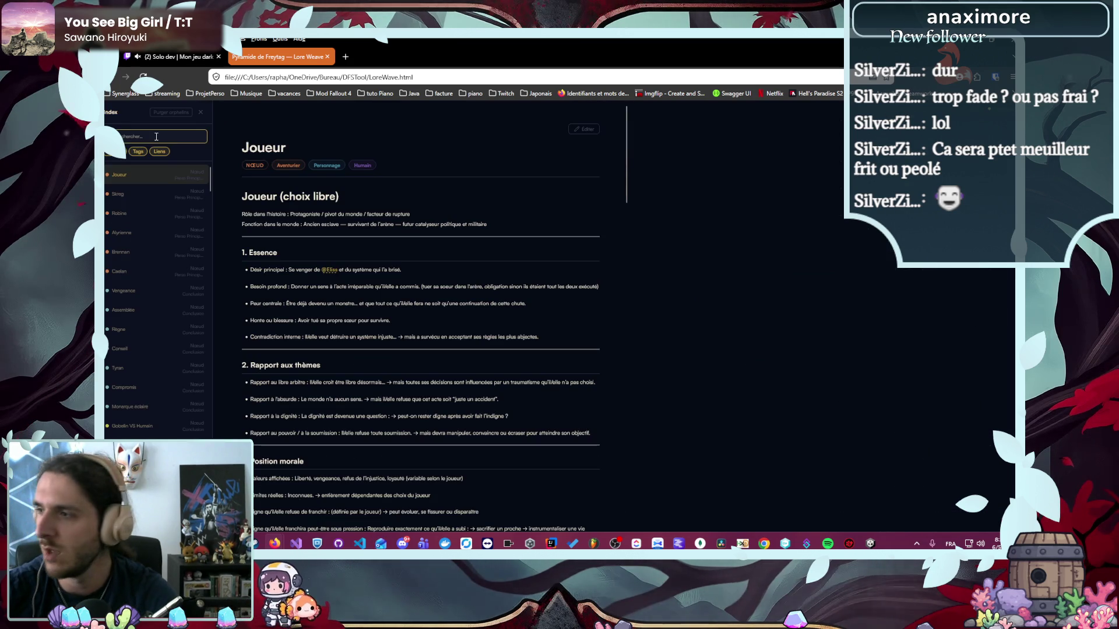
pyautogui.write('réf')
pyautogui.click(140, 204)
# - Open the Réflexion note, add blank lines after the Exposition paragraph, and save
pyautogui.click(138, 196)
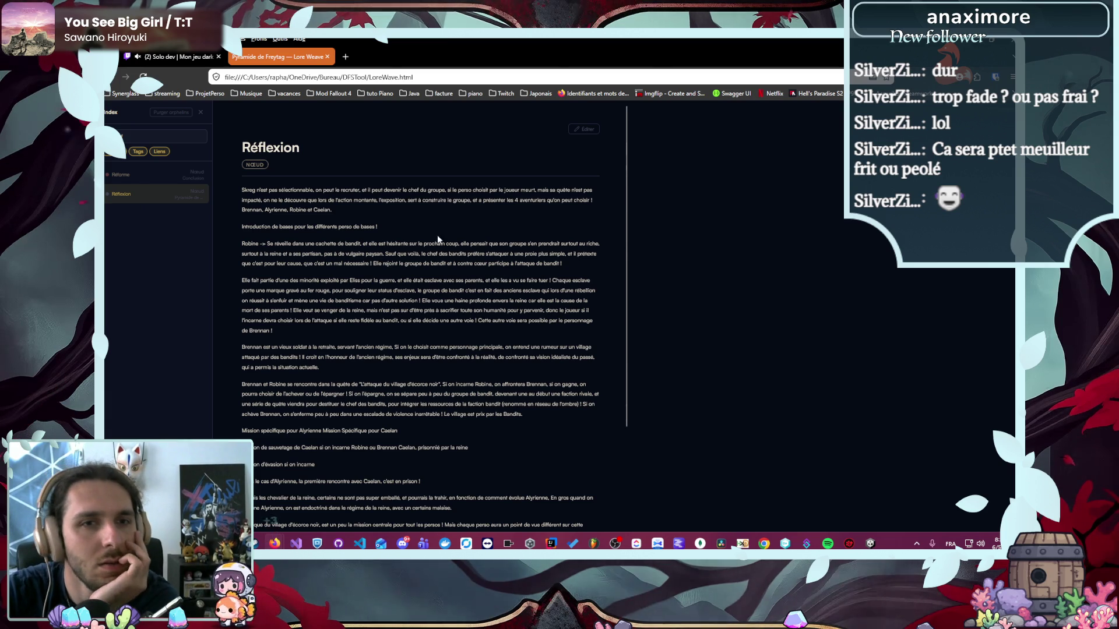
pyautogui.click(584, 128)
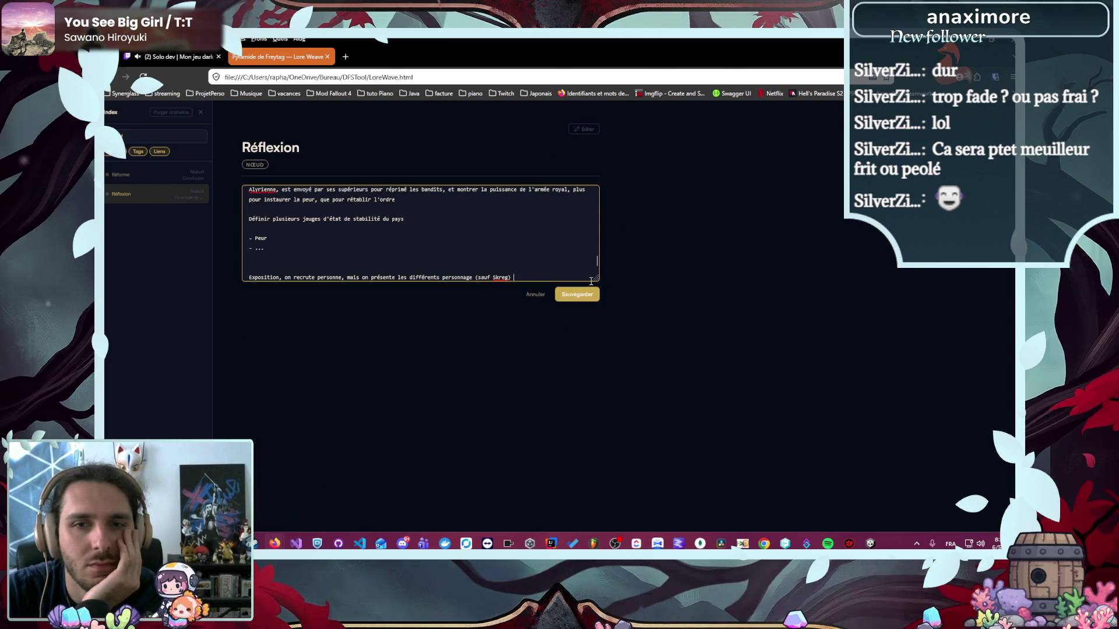
pyautogui.moveTo(596, 282); pyautogui.dragTo(596, 486)
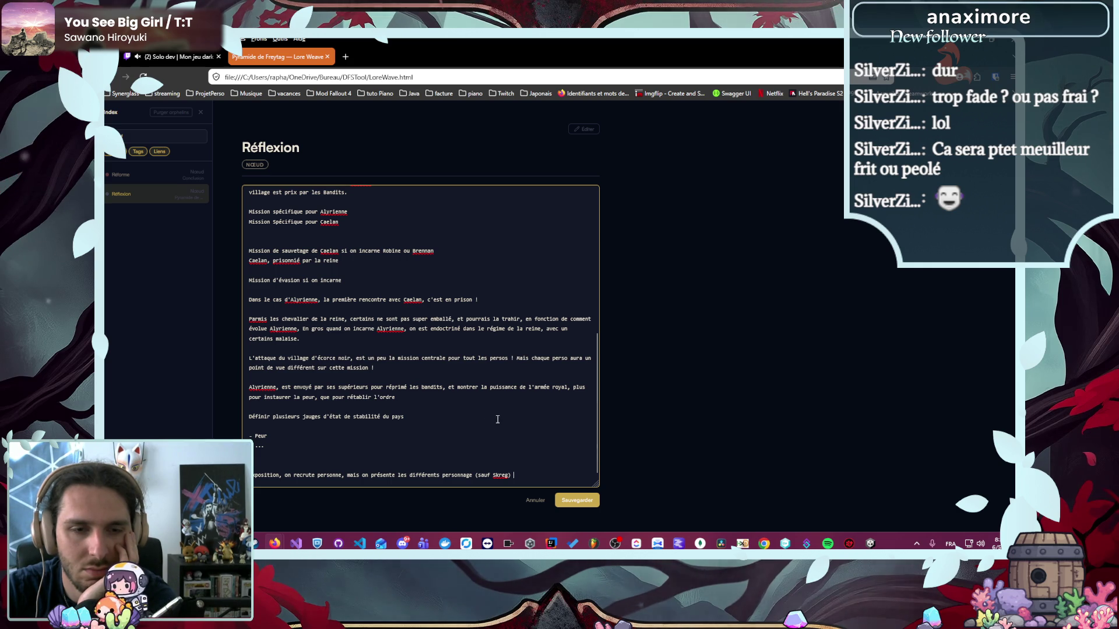
pyautogui.scroll(10, 337, 464)
pyautogui.scroll(-10, 408, 469)
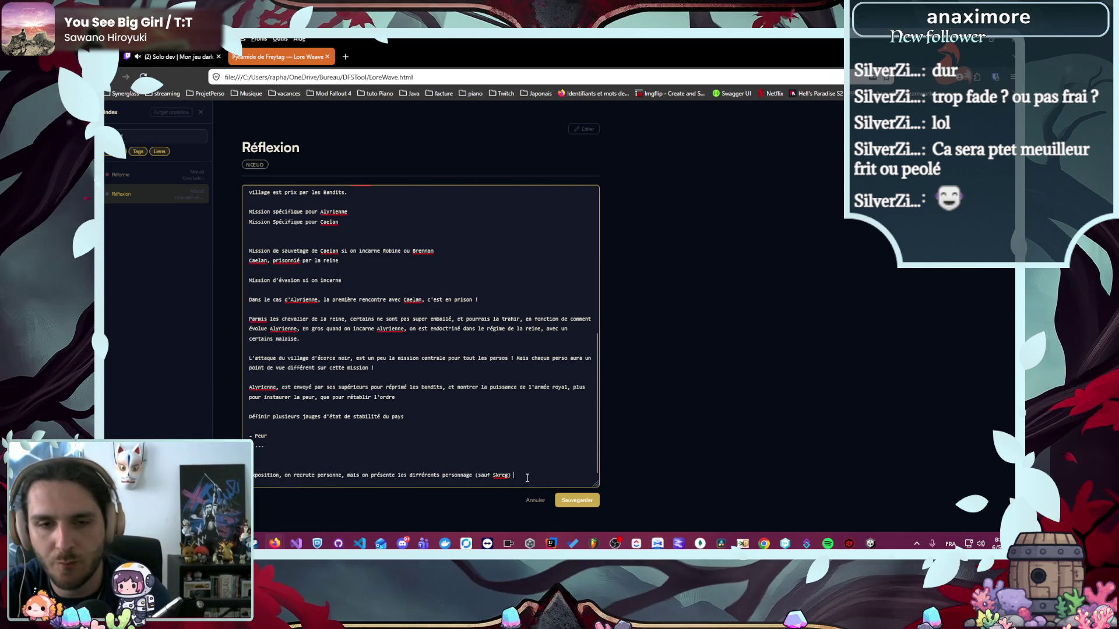
pyautogui.press('Return')
pyautogui.press('Return')
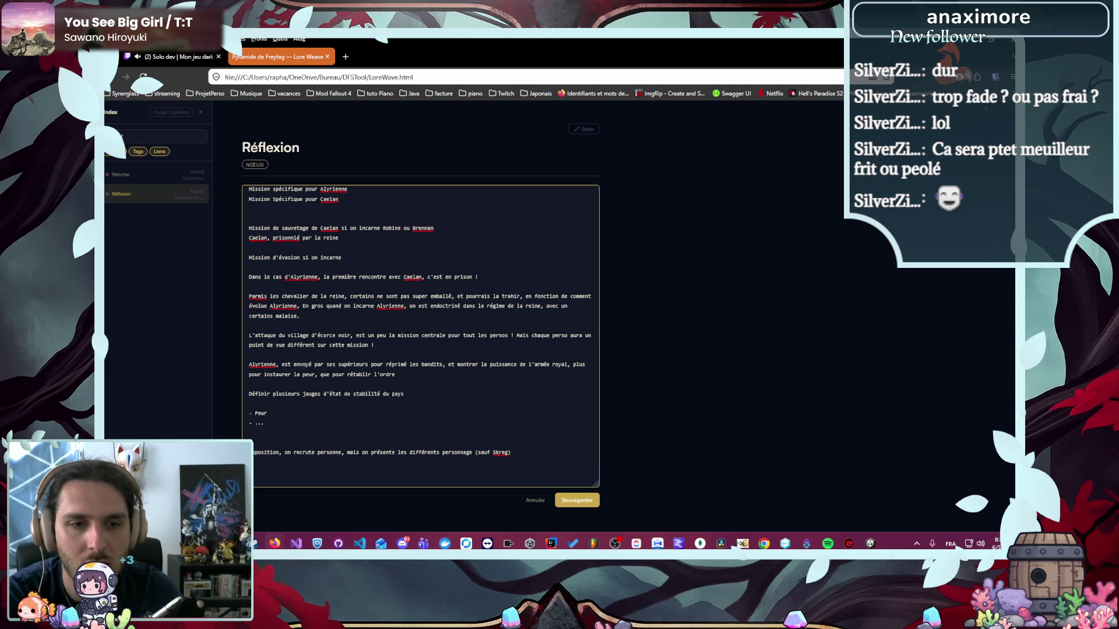
pyautogui.press('Return')
pyautogui.scroll(10, 548, 477)
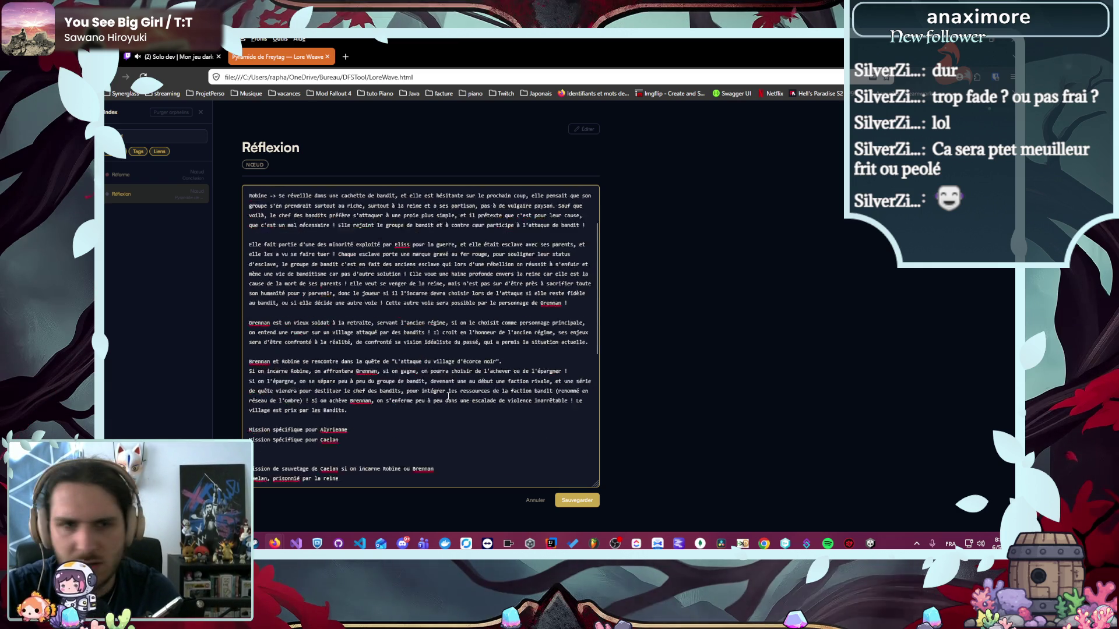
pyautogui.scroll(-15, 398, 415)
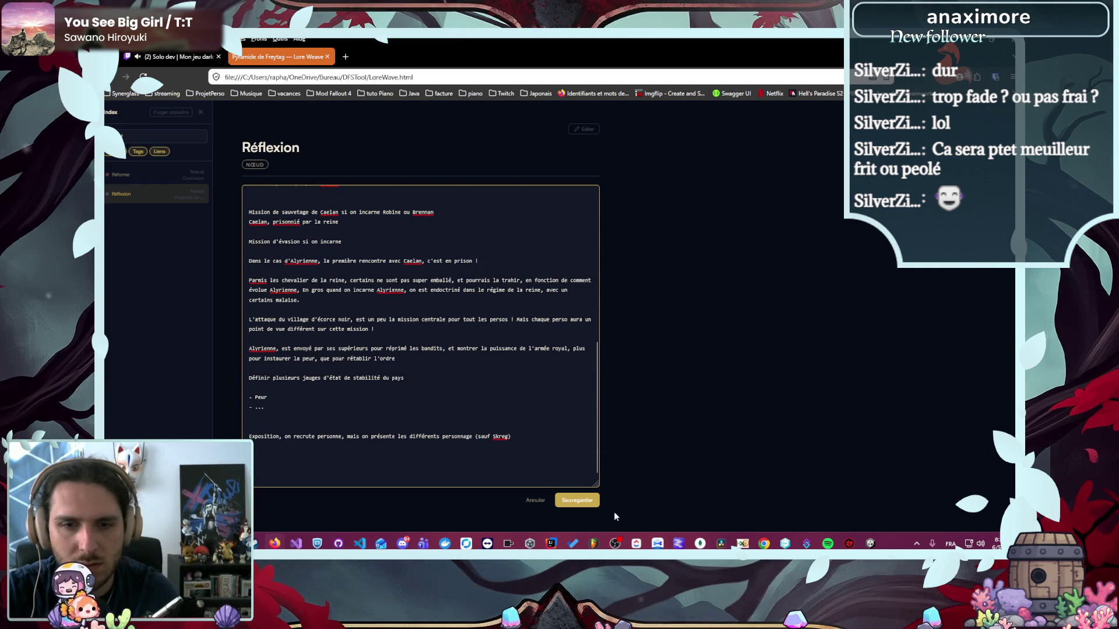
pyautogui.click(589, 505)
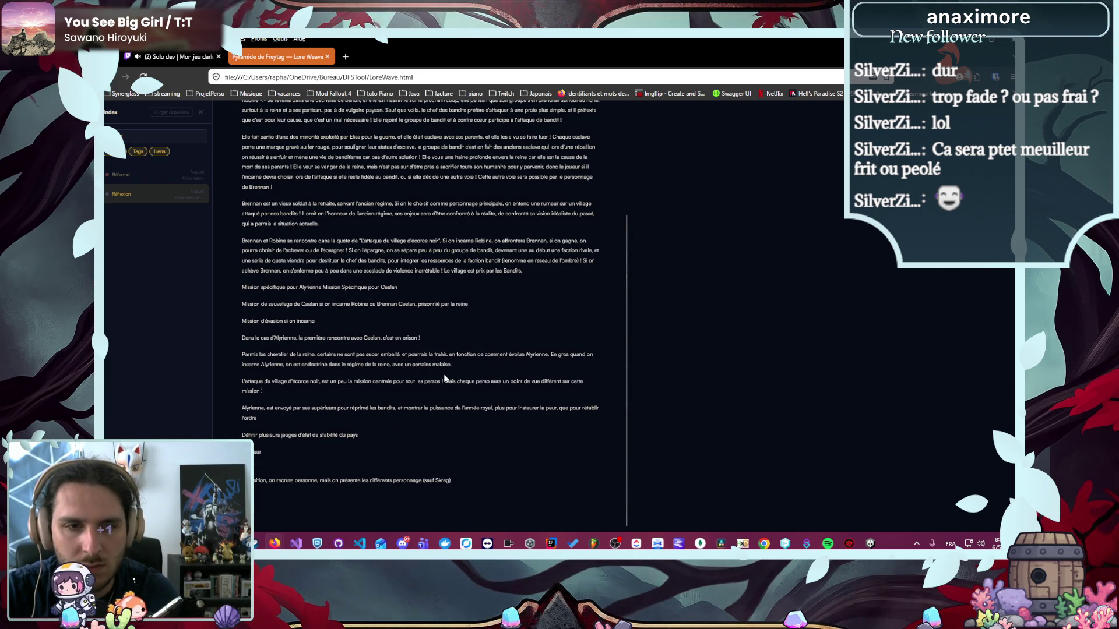
# - Add a '__' separator to the Réflexion note and save it
pyautogui.scroll(3, 563, 188)
pyautogui.click(593, 134)
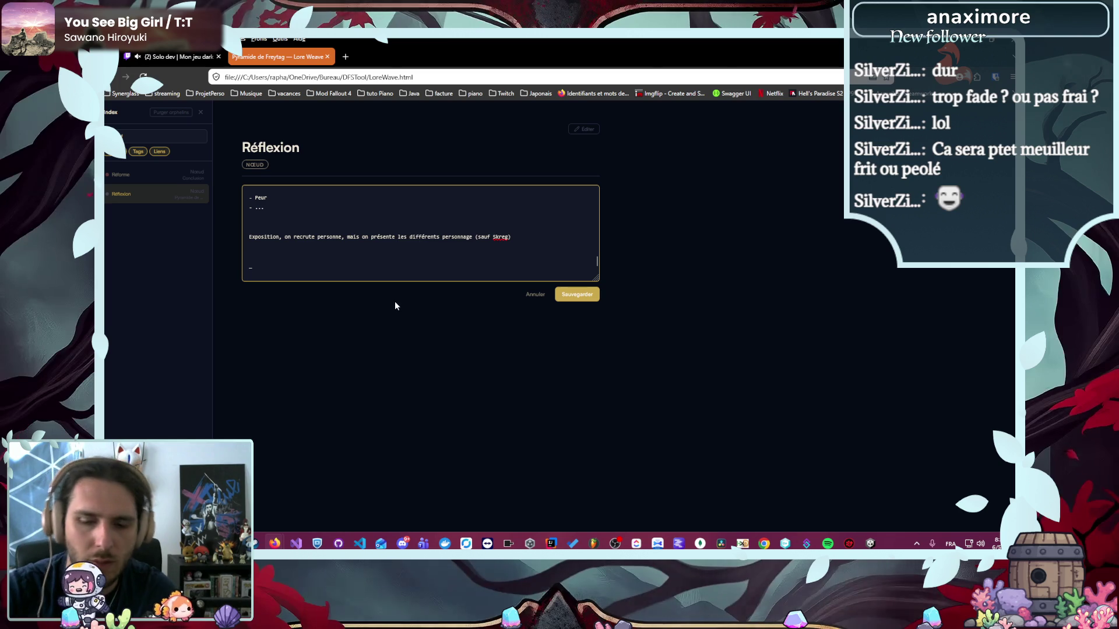
pyautogui.write('__')
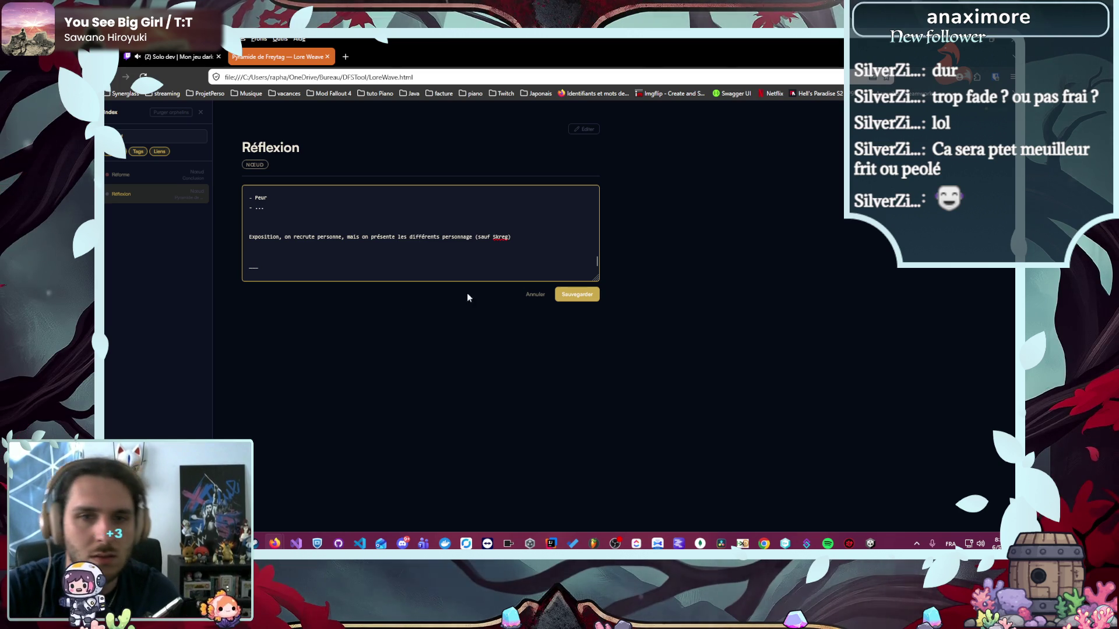
pyautogui.click(575, 295)
pyautogui.scroll(-5, 478, 324)
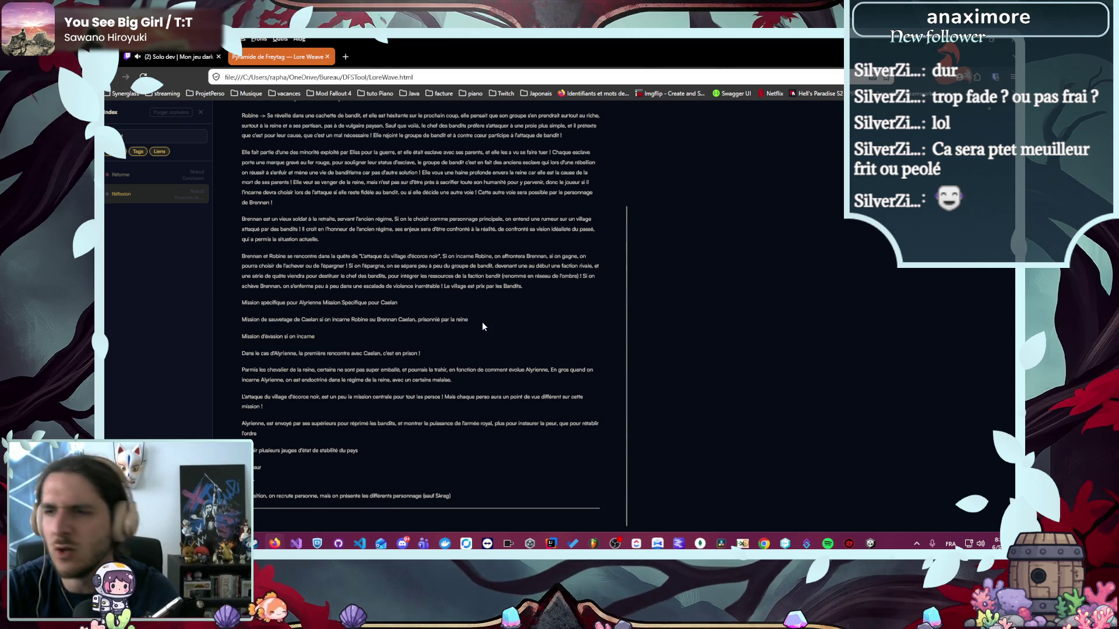
pyautogui.scroll(3, 481, 325)
# - Write the action montante objective (present factions, their conflicts, rivalries, stakes) and start a '-' bullet
pyautogui.click(583, 129)
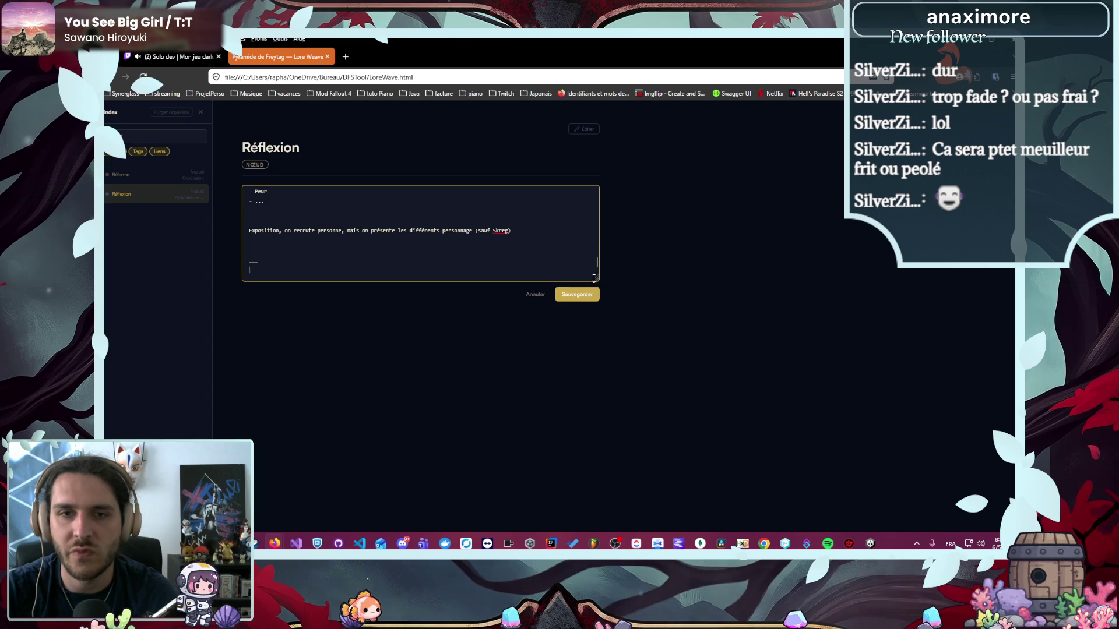
pyautogui.moveTo(597, 277); pyautogui.dragTo(596, 394)
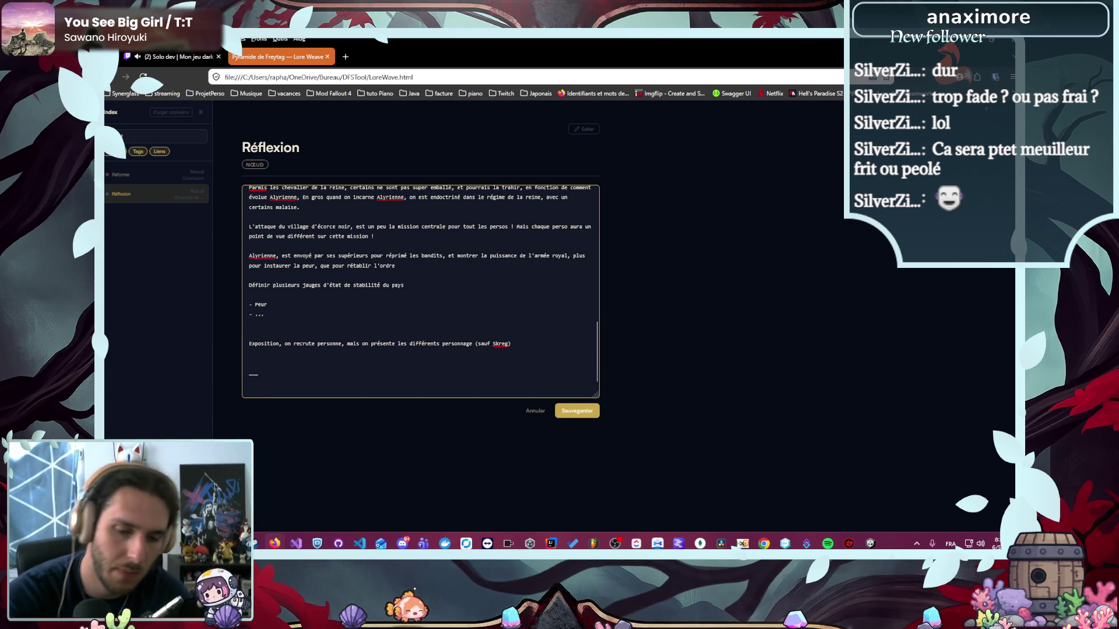
pyautogui.write('Objectif ')
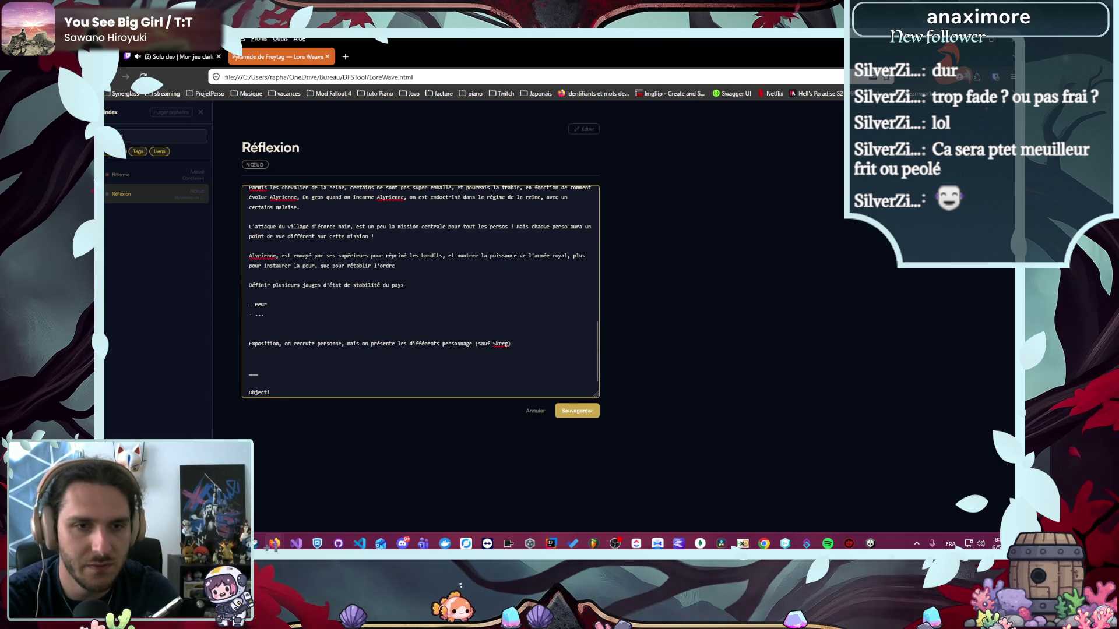
pyautogui.write('des miss')
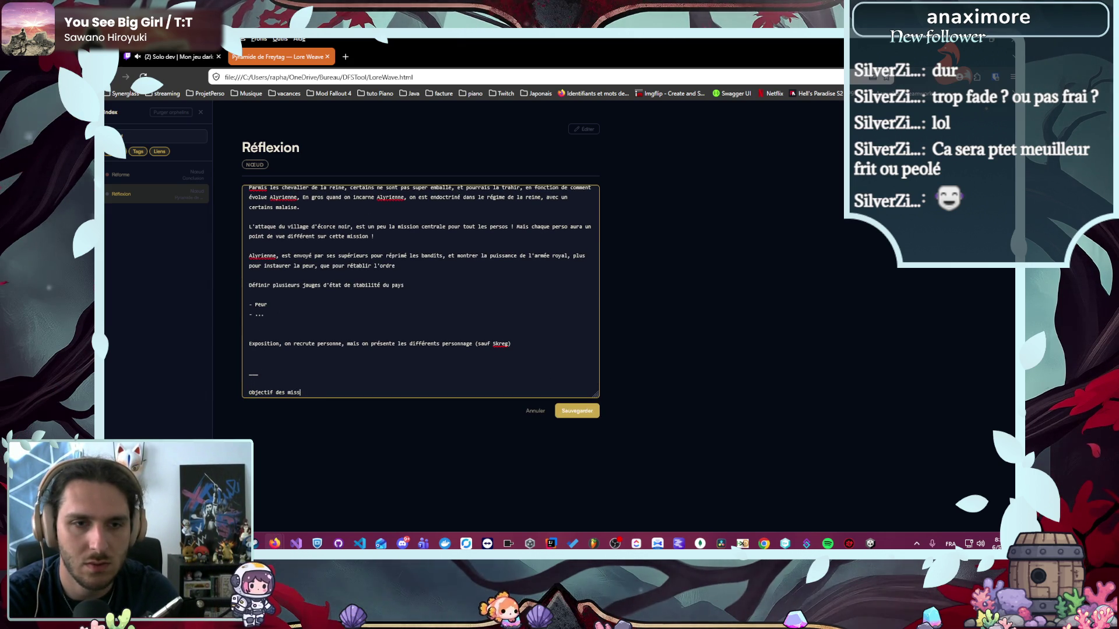
pyautogui.write("ions de l'action montante,")
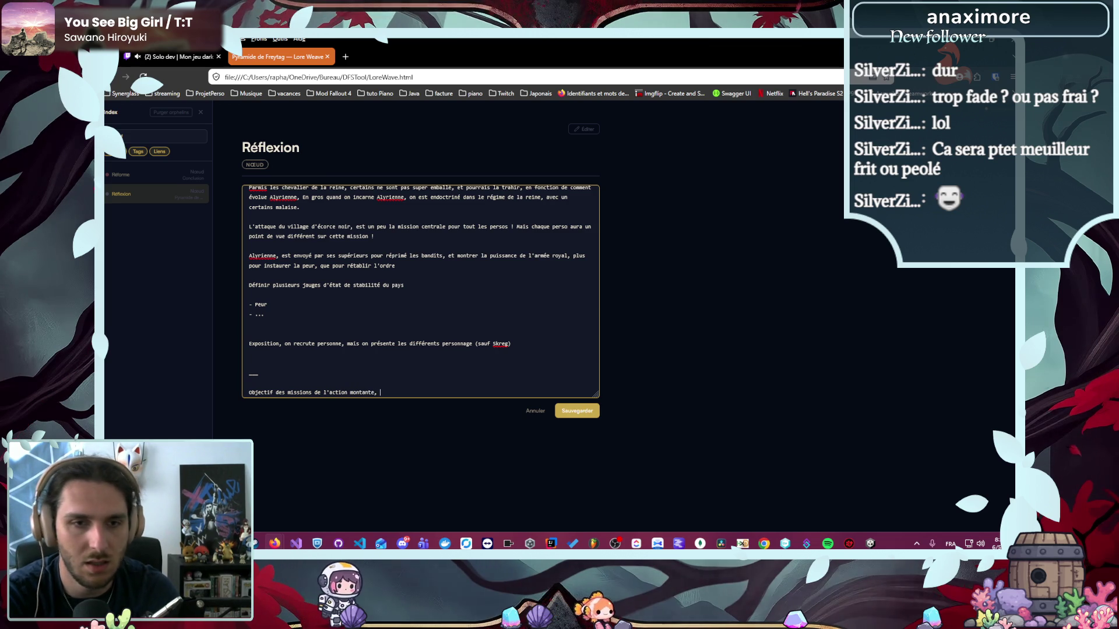
pyautogui.write(' présenter l')
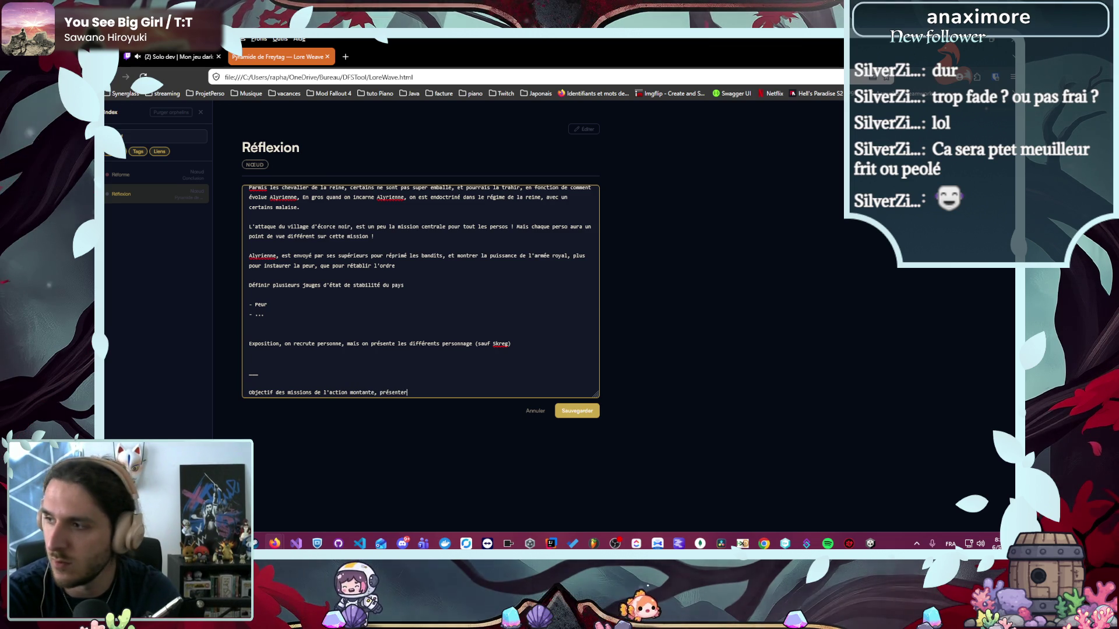
pyautogui.write('es factions, et leurs conf')
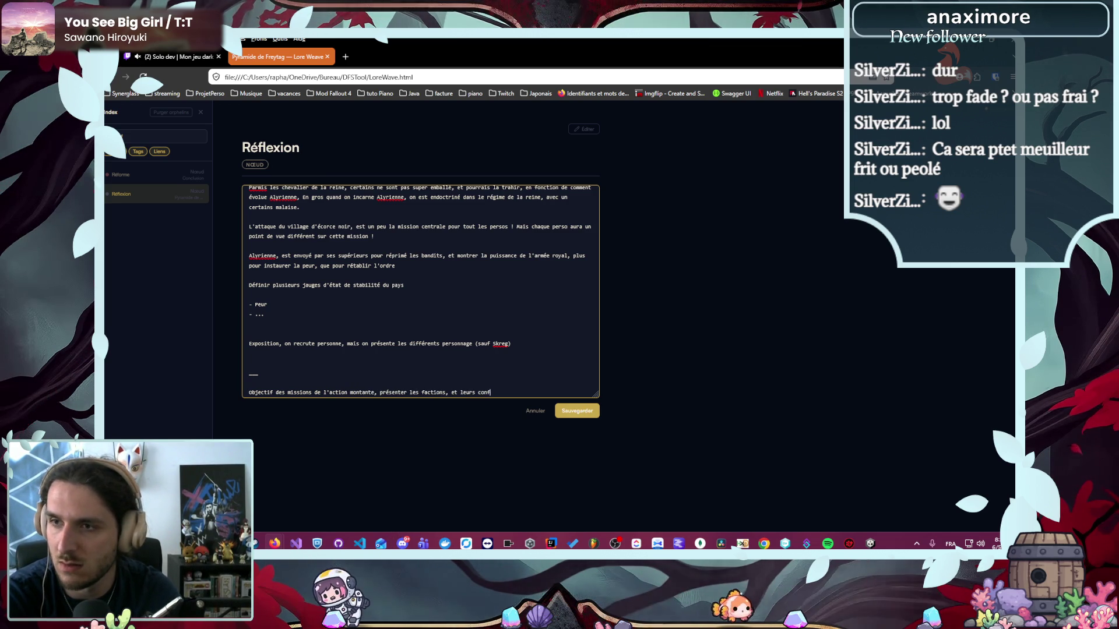
pyautogui.write('lits / riva')
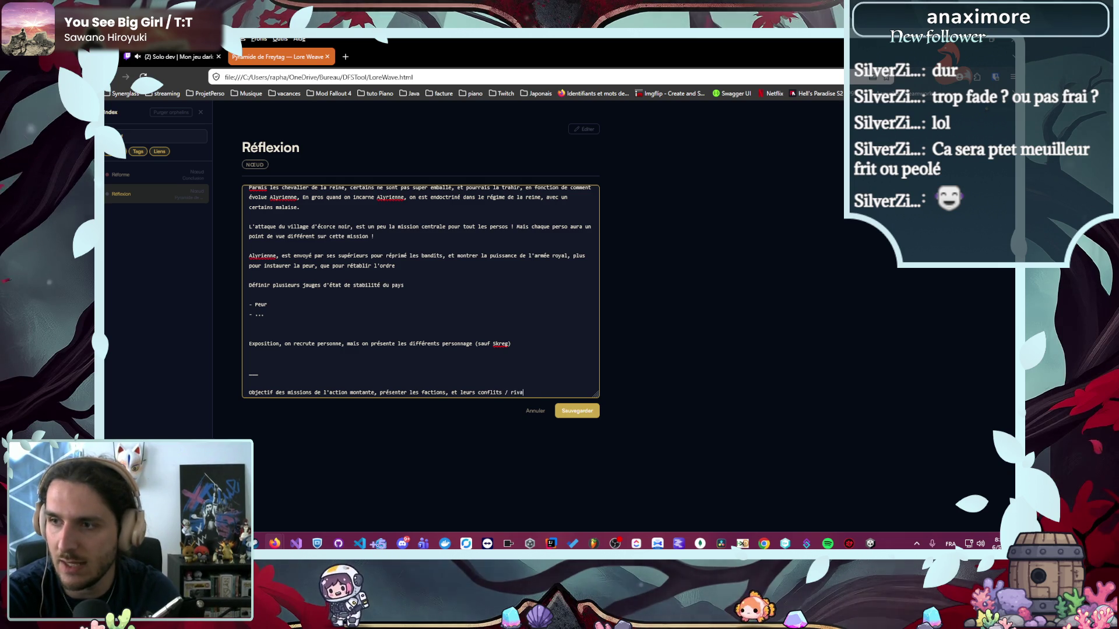
pyautogui.write('lités /')
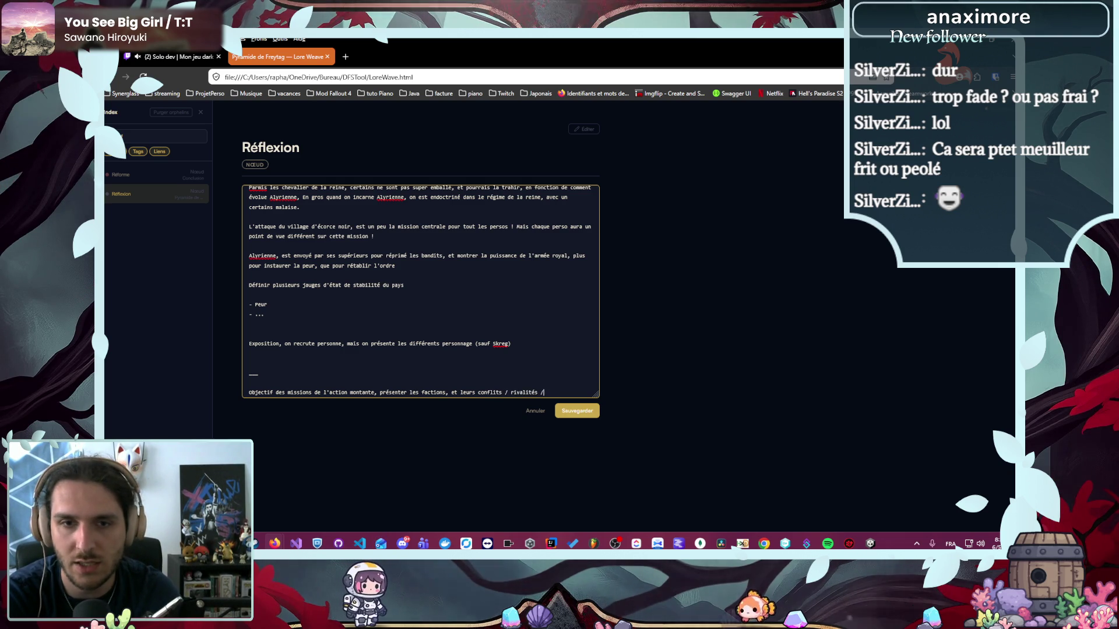
pyautogui.write(' enjeux')
pyautogui.press('Return')
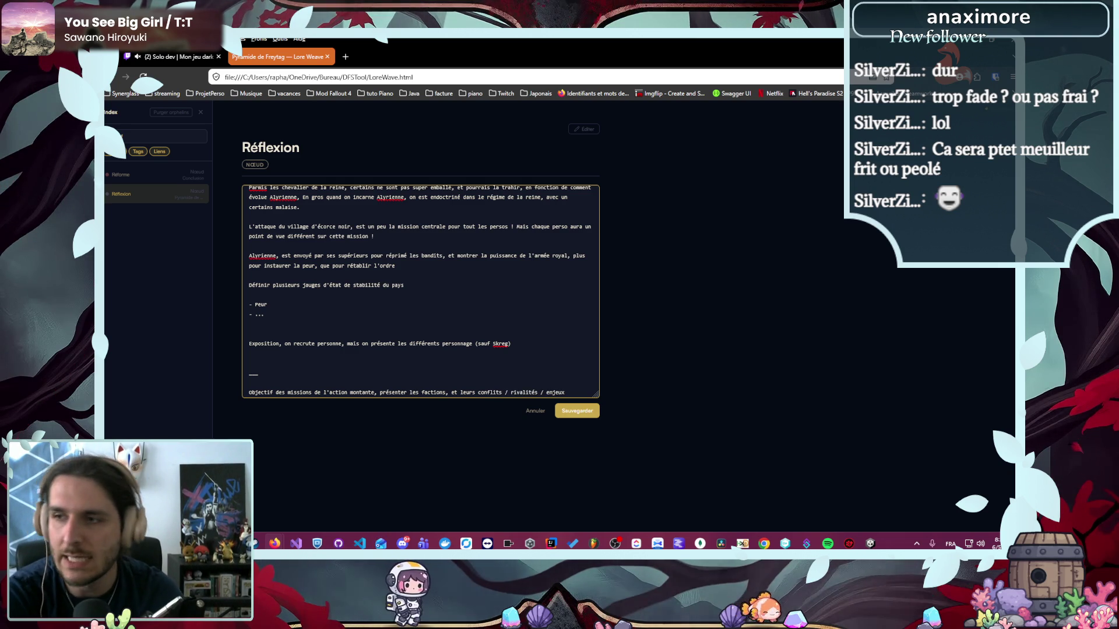
pyautogui.press('Return')
pyautogui.write('-')
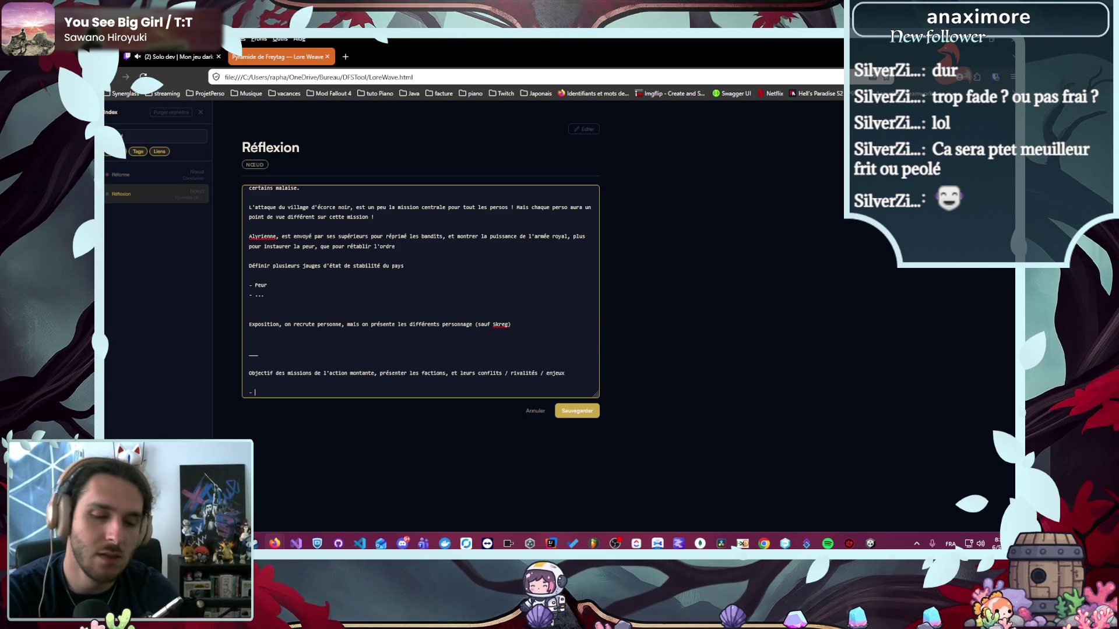
# - List the factions Clergé, Voleur, Noblesse and Gobelin as bullet items
pyautogui.write('ergé')
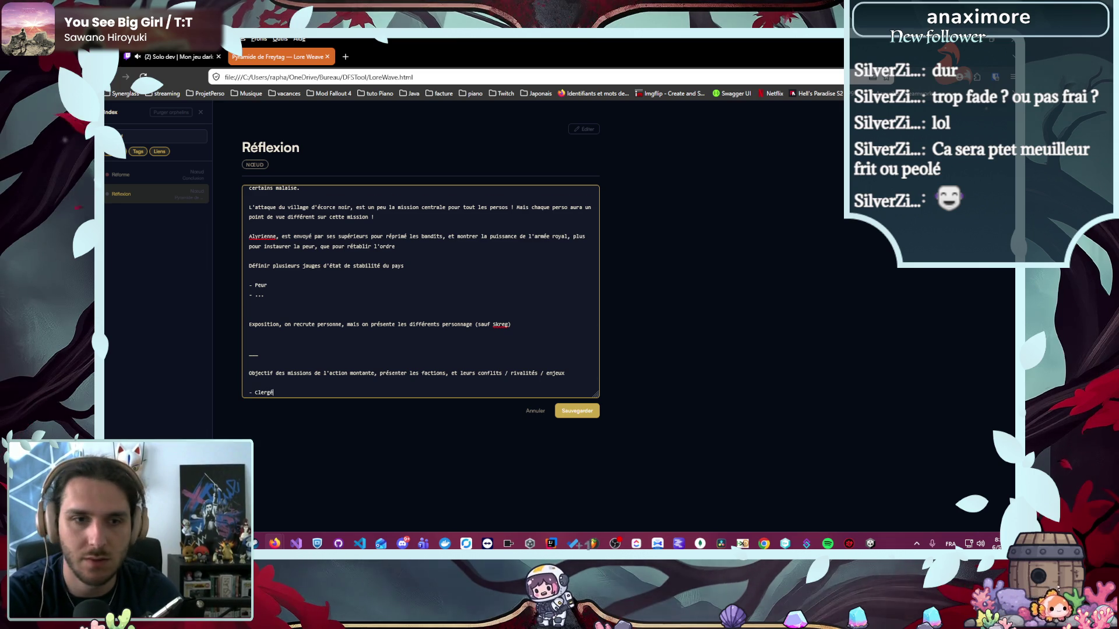
pyautogui.press('Return')
pyautogui.write('- Voleur')
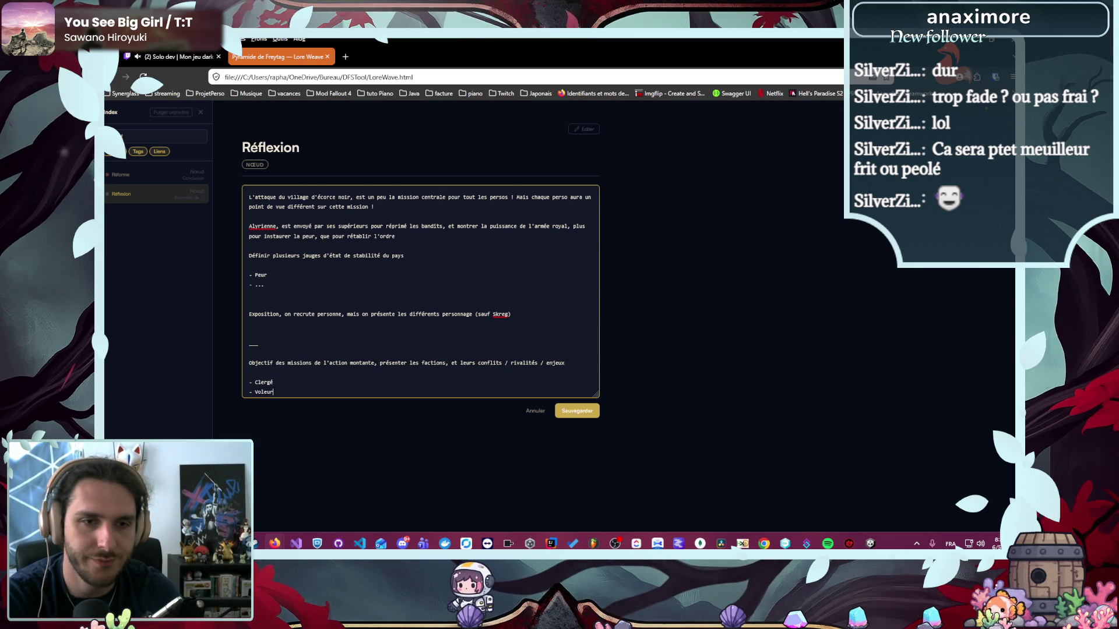
pyautogui.press('Return')
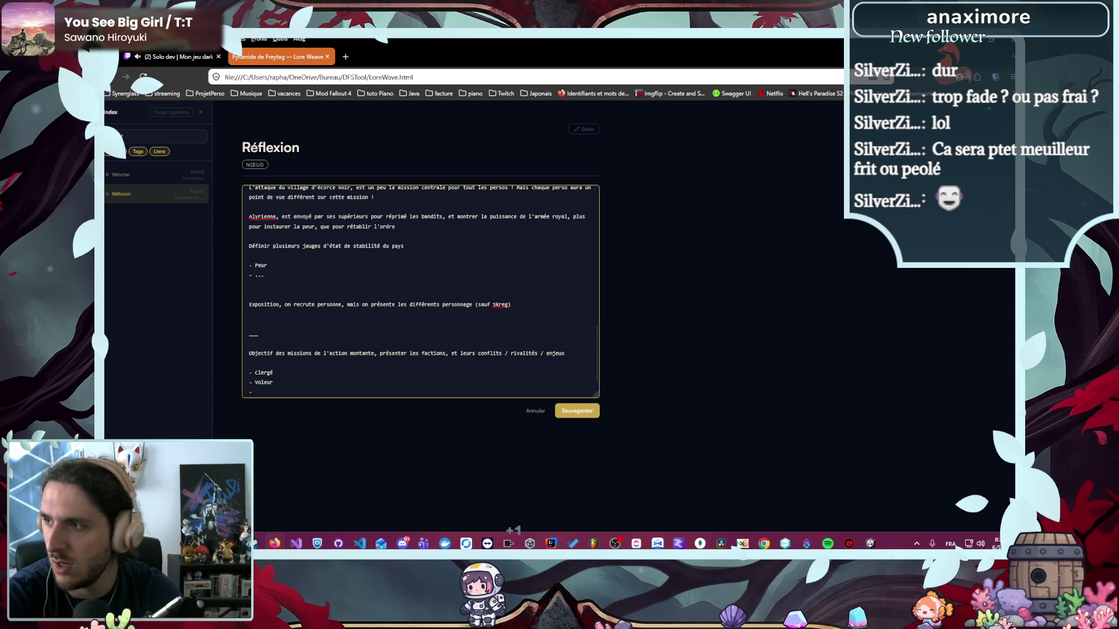
pyautogui.write(' Noblesse')
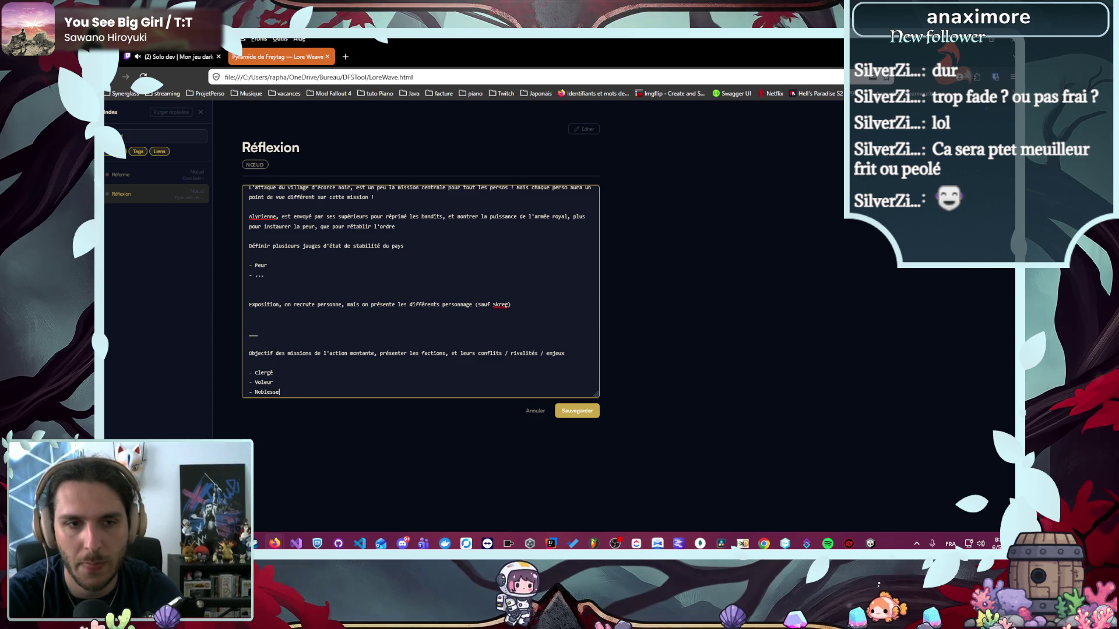
pyautogui.press('Return')
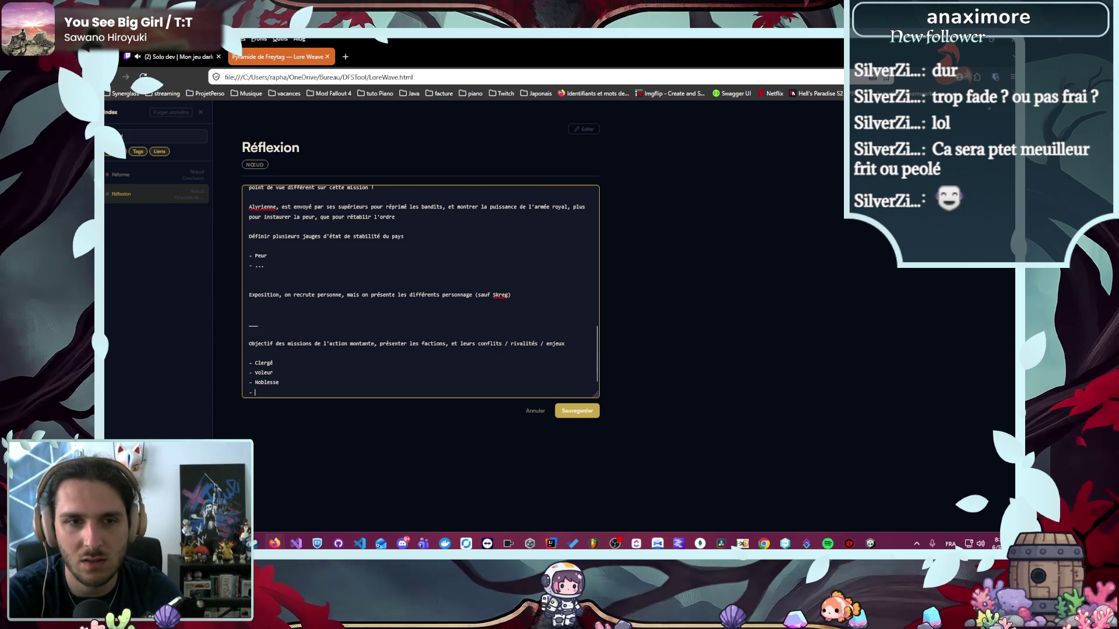
pyautogui.write('-')
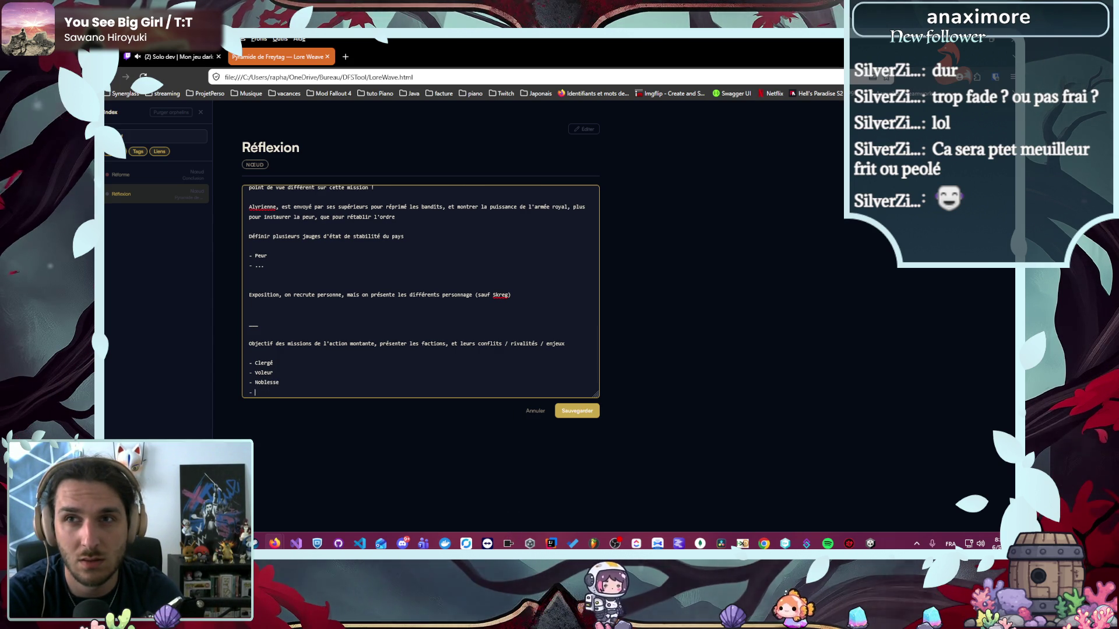
pyautogui.write('Gobeli')
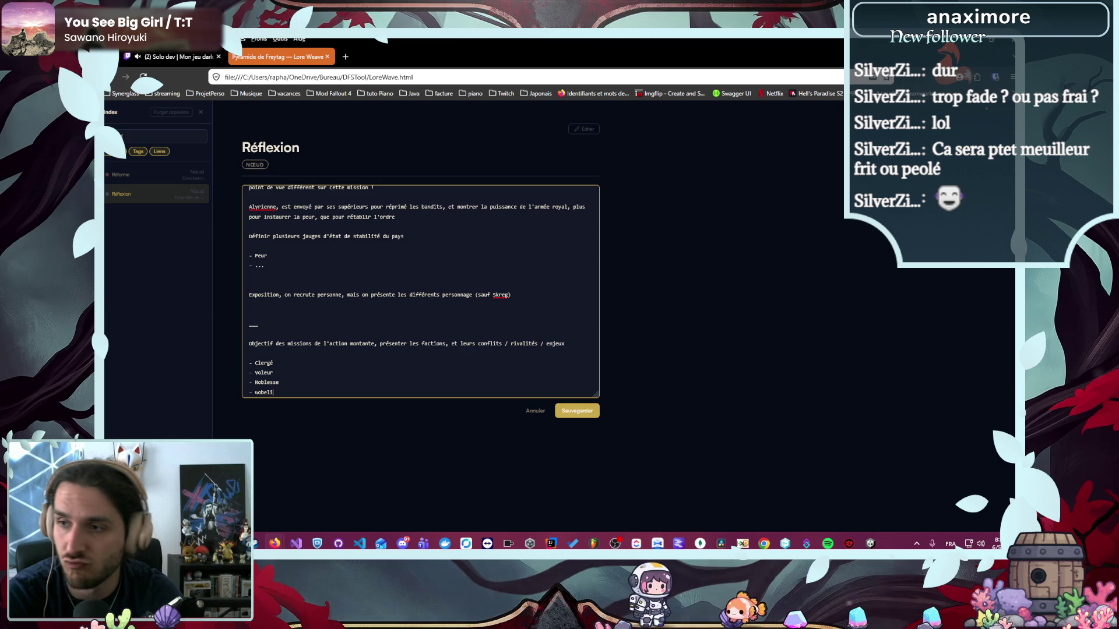
pyautogui.write('n')
pyautogui.press('Return')
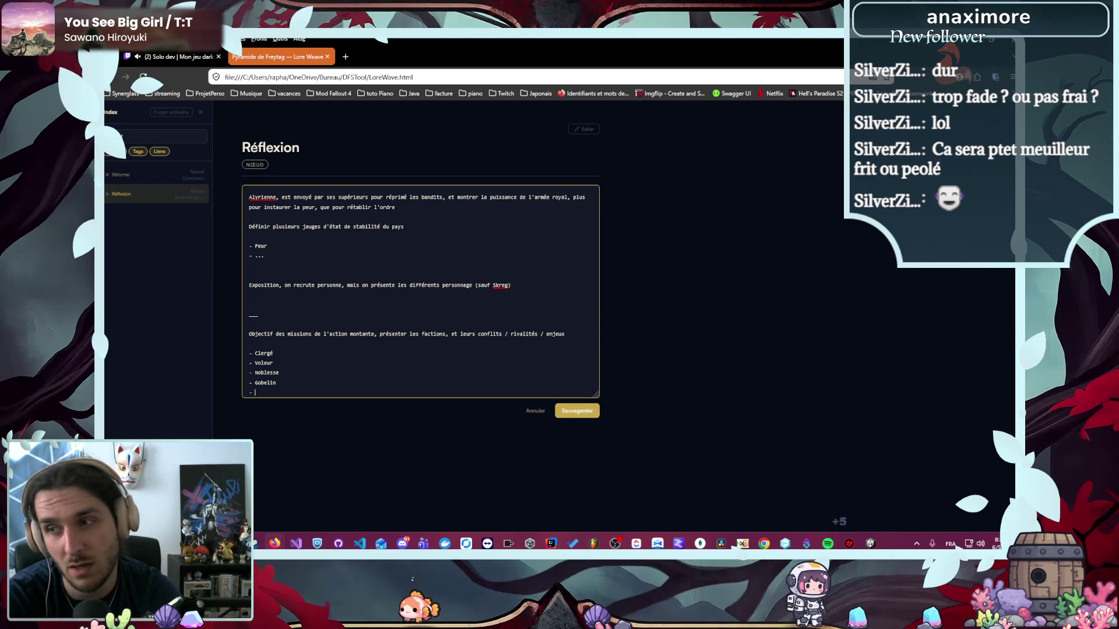
# - Fix typos, extend Noblesse to 'Noblesse exilé', and add 'Pouvoir en place' as the last item
pyautogui.press('BackSpace')
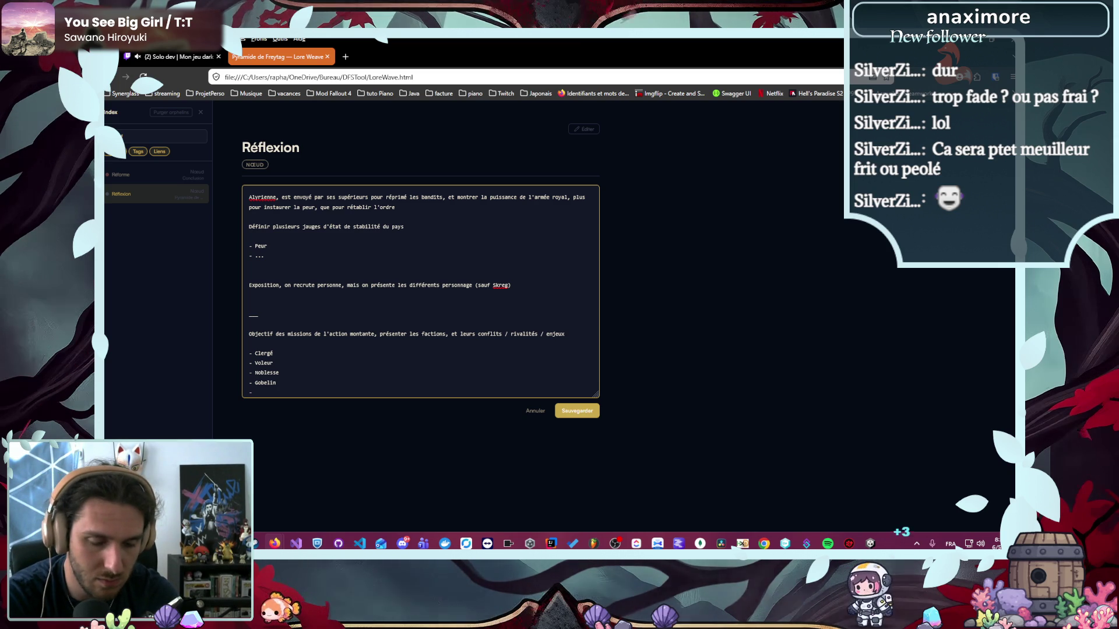
pyautogui.write('Re')
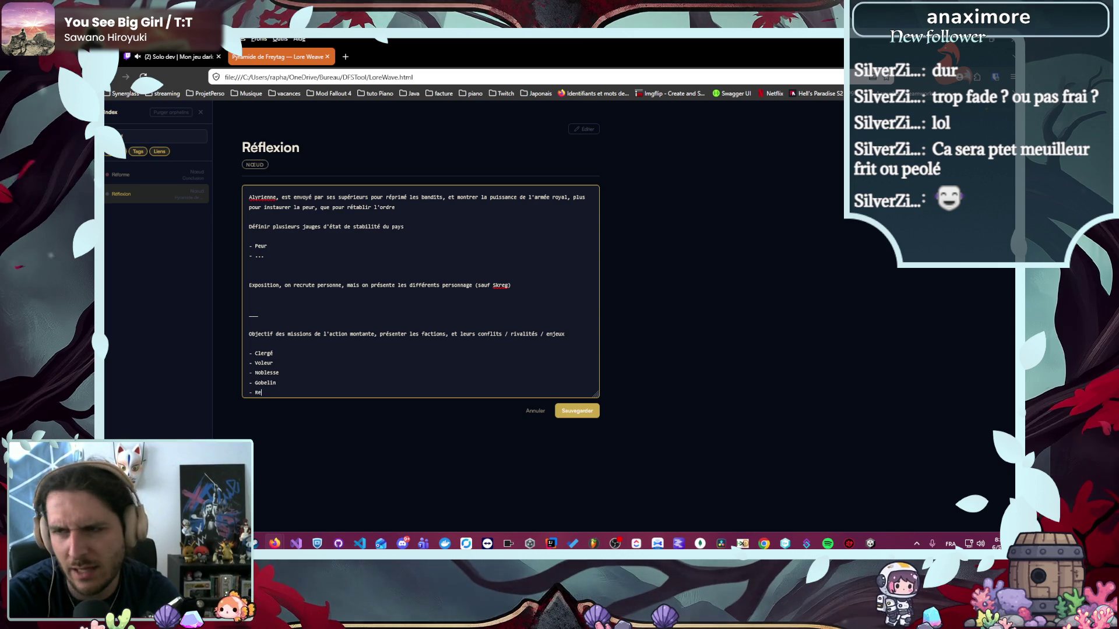
pyautogui.press('BackSpace')
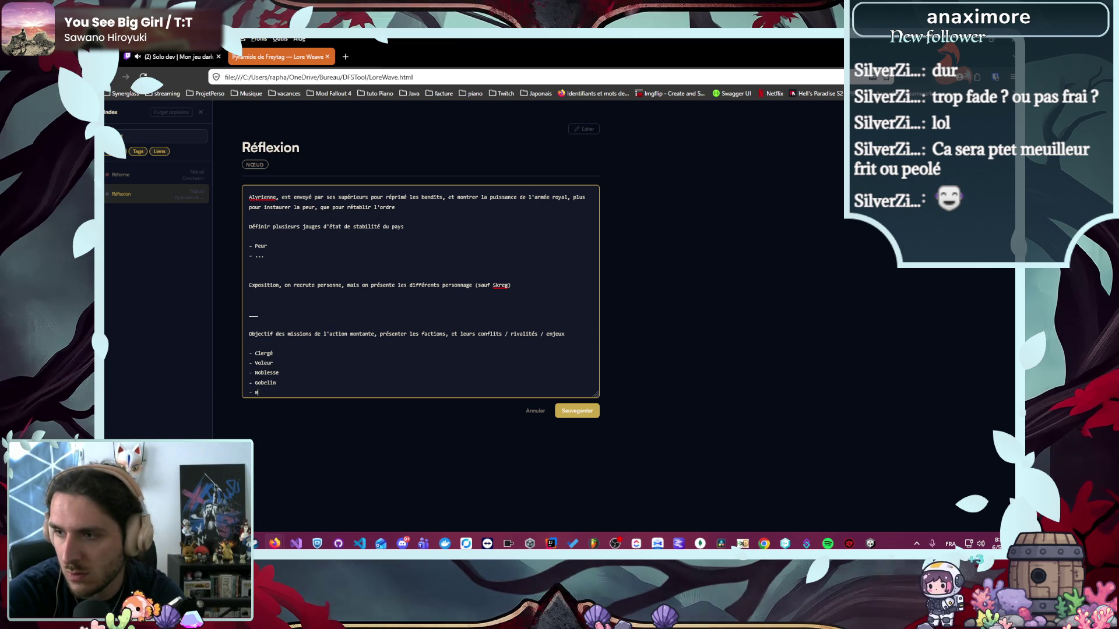
pyautogui.click(280, 373)
pyautogui.write('exilé')
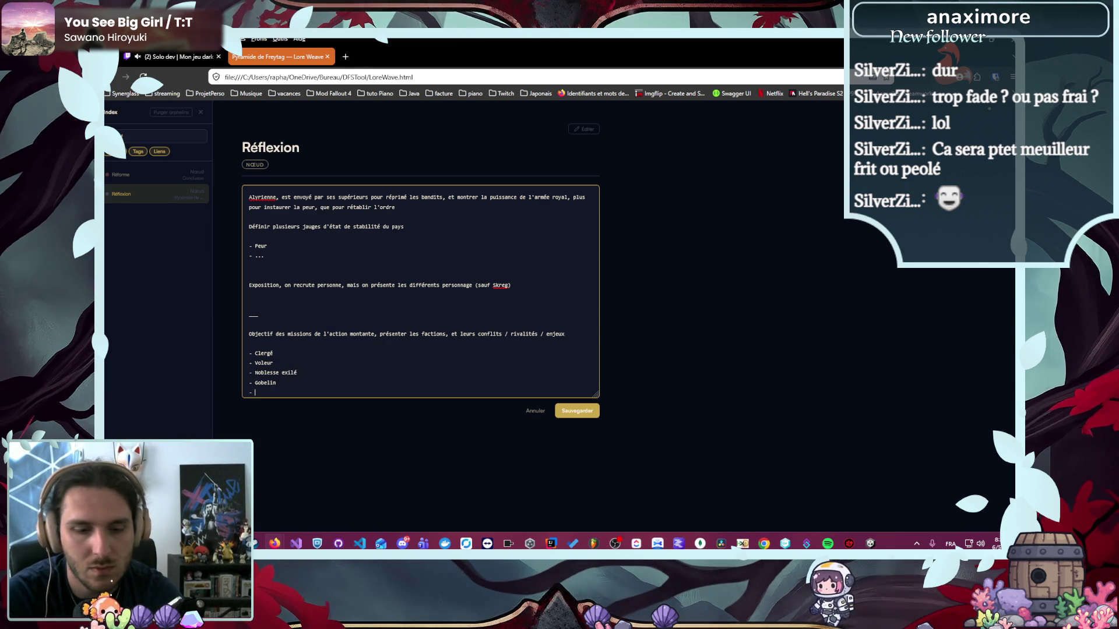
pyautogui.write('Pouvoir en place')
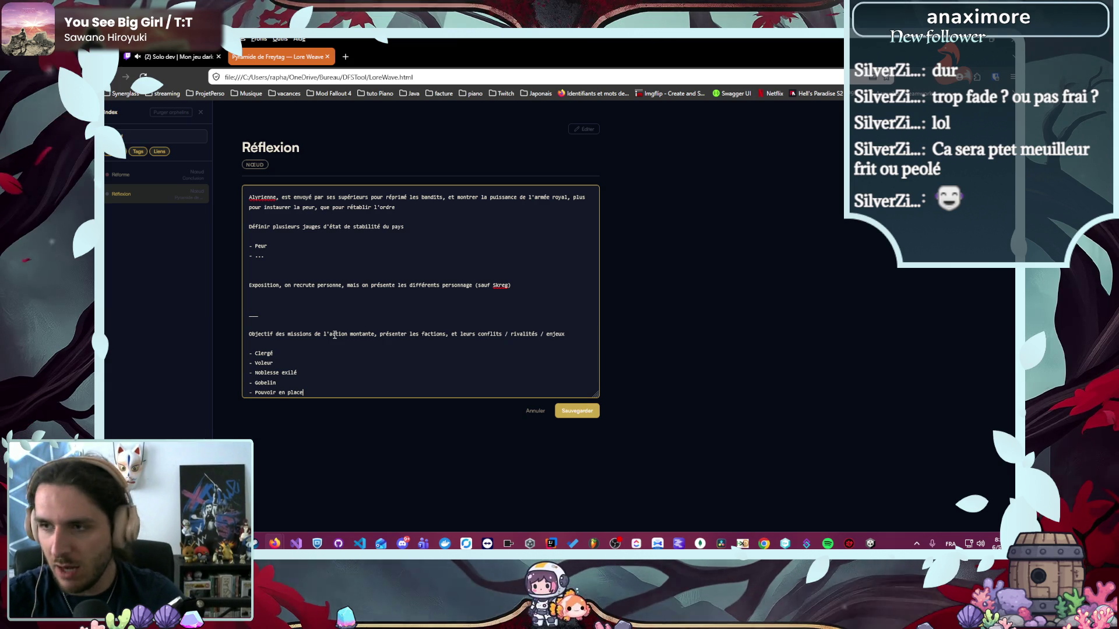
pyautogui.scroll(-1, 521, 331)
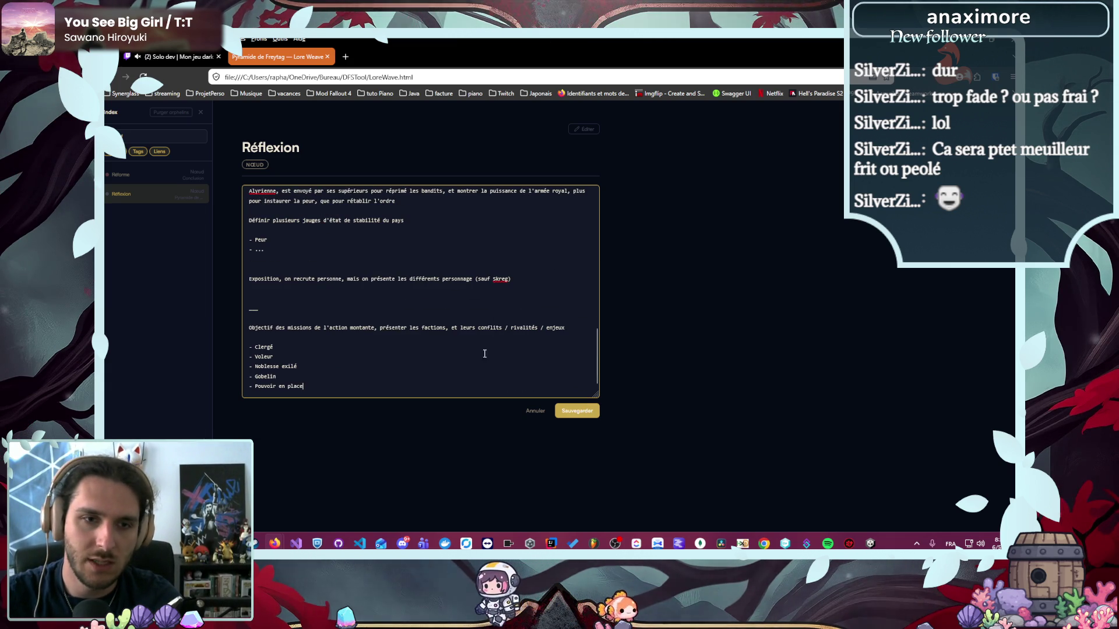
pyautogui.press('Return')
pyautogui.press('Return')
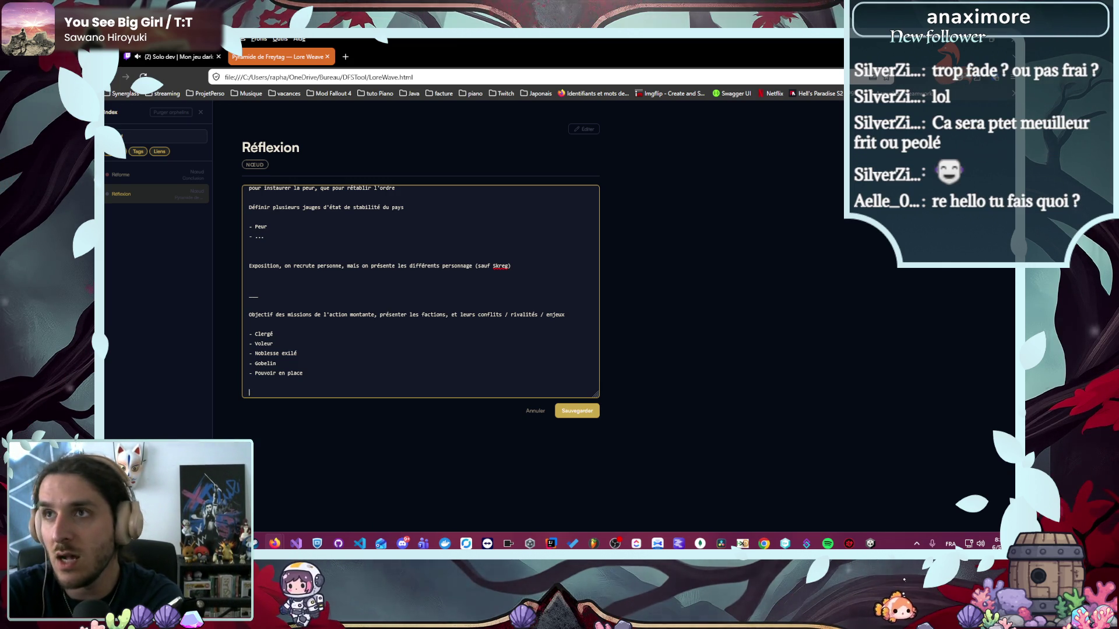
# - Save the Réflexion note and return to the Lore Weave home page
pyautogui.click(587, 415)
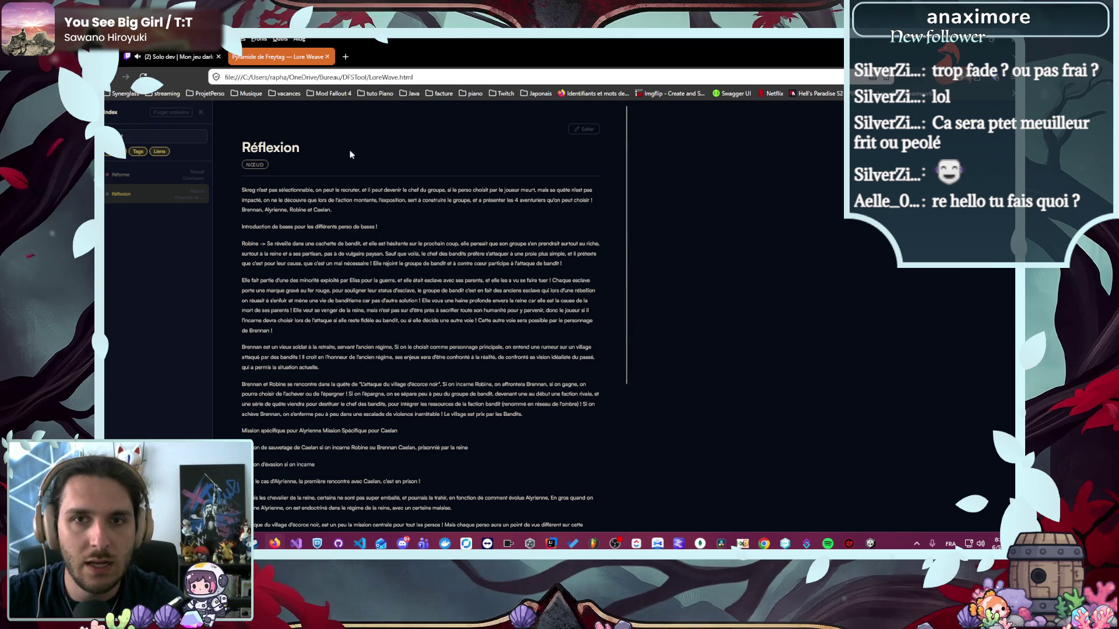
pyautogui.click(199, 112)
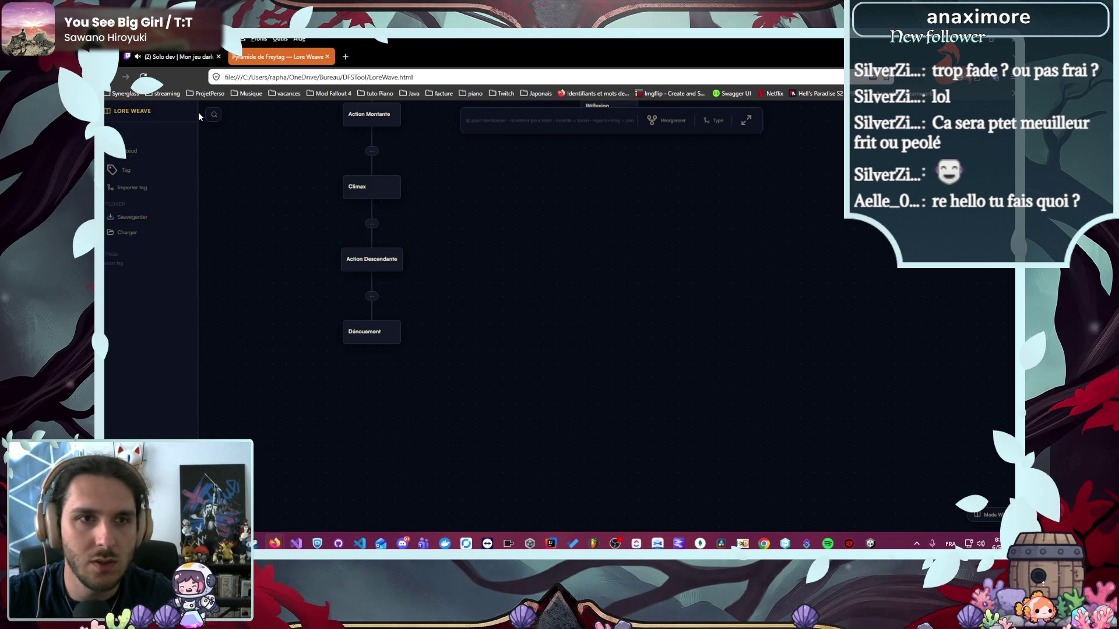
pyautogui.click(124, 117)
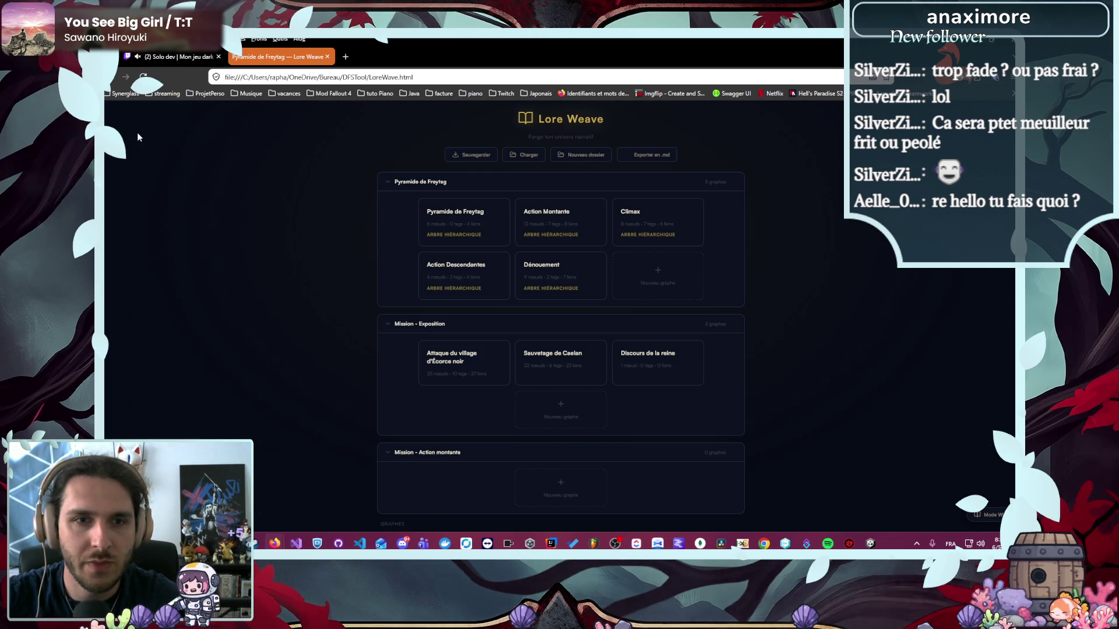
# - Look over the Pyramide de Freytag graph and return to the home graph list
pyautogui.scroll(-3, 296, 288)
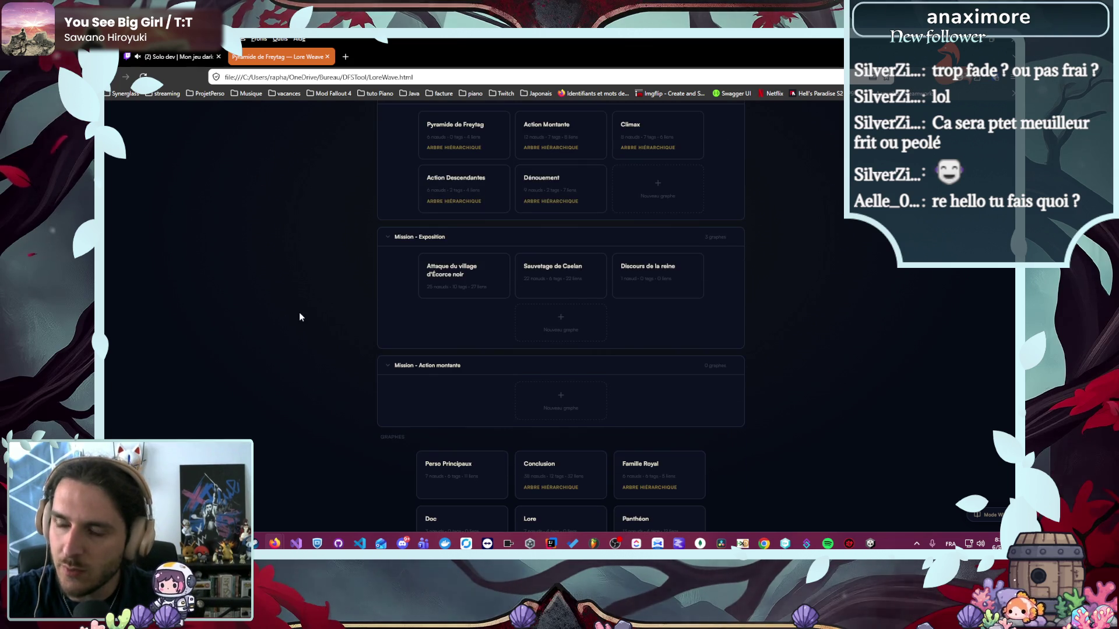
pyautogui.scroll(3, 299, 312)
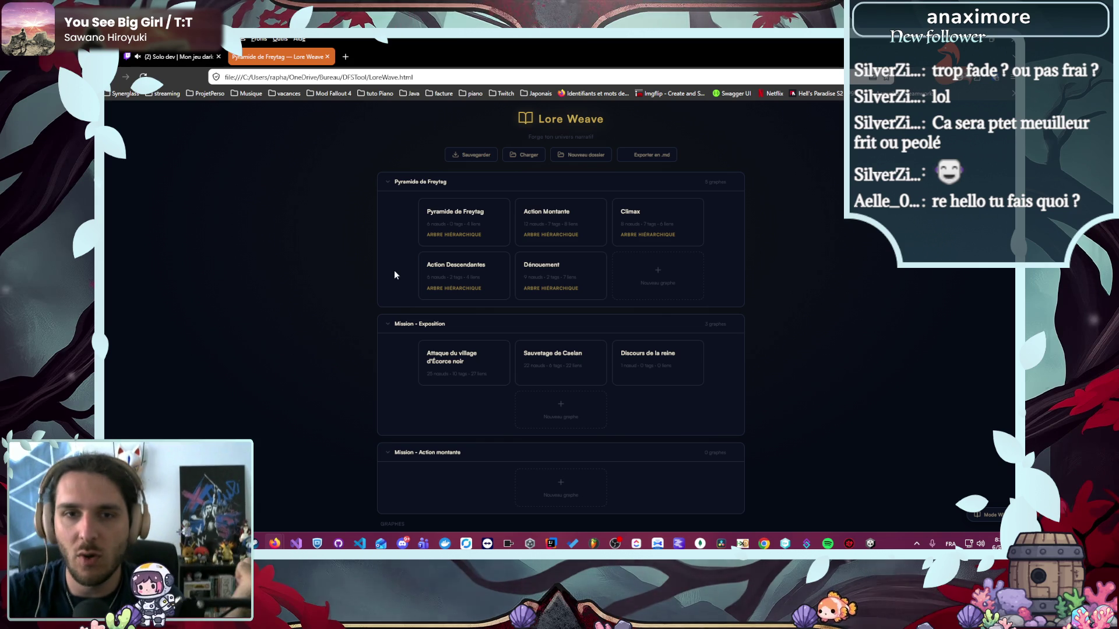
pyautogui.click(446, 224)
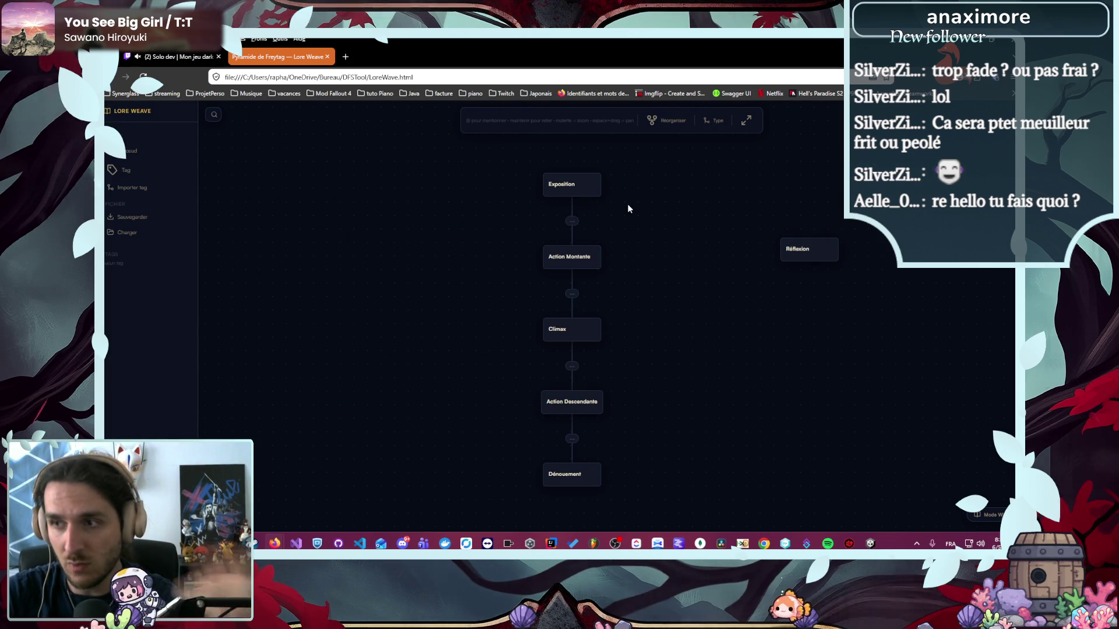
pyautogui.scroll(-1, 600, 268)
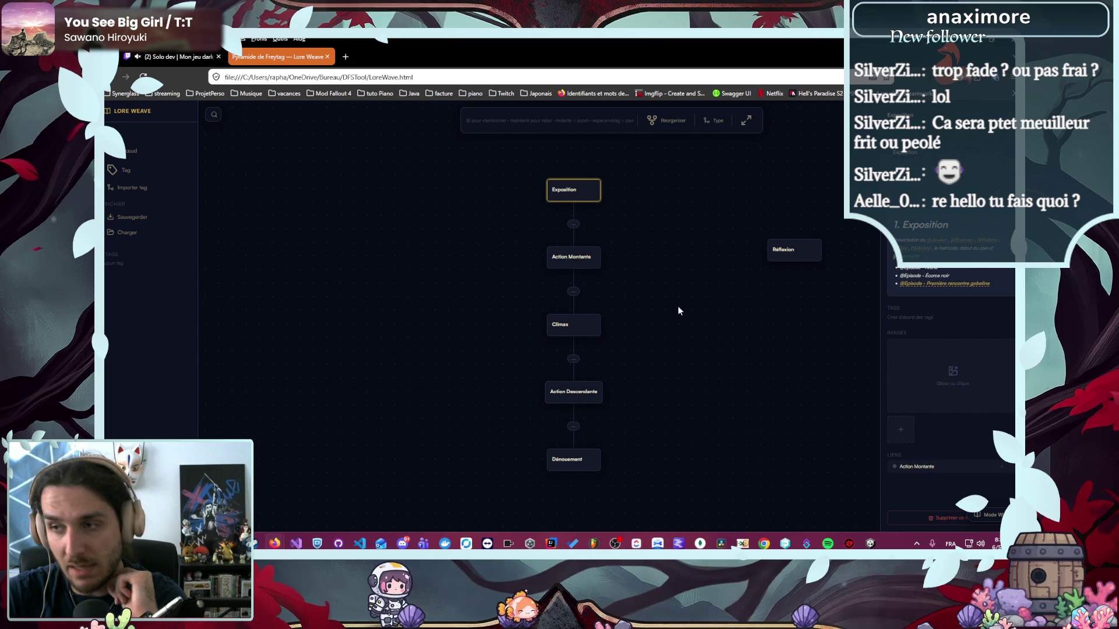
pyautogui.click(129, 111)
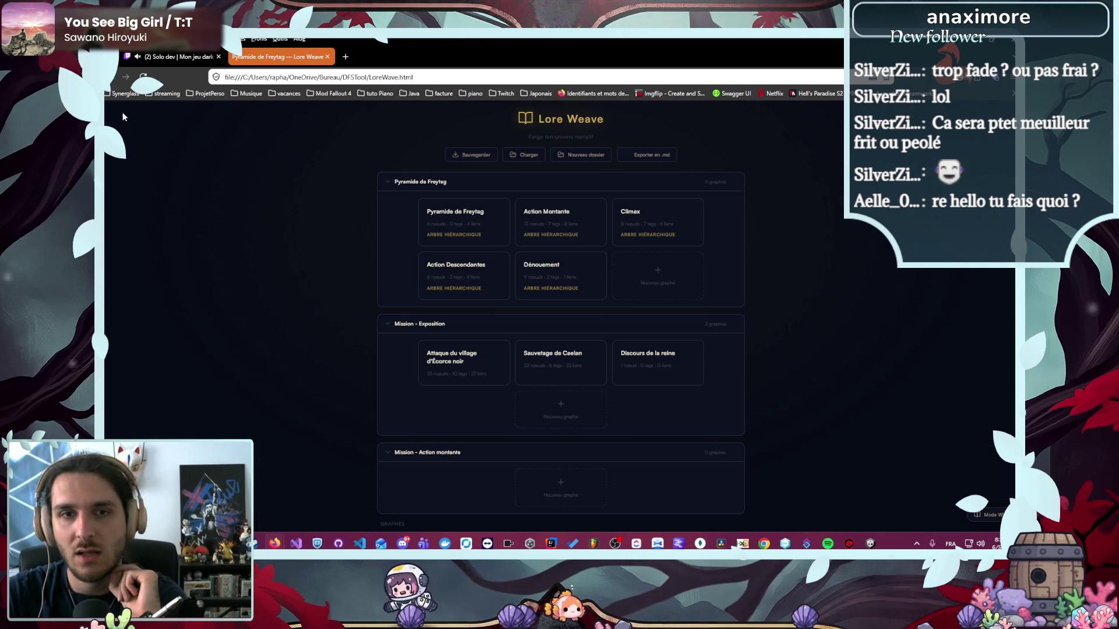
# - Review the Attaque du village d'Écorce noir graph, then open Sauvetage de Caelan
pyautogui.scroll(-2, 629, 391)
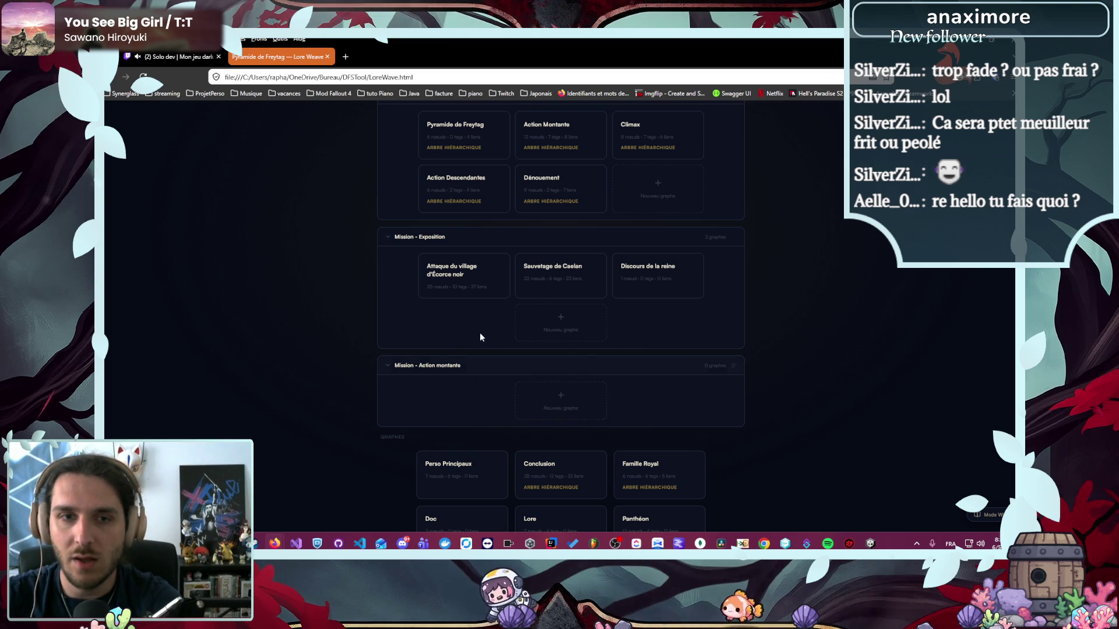
pyautogui.click(474, 293)
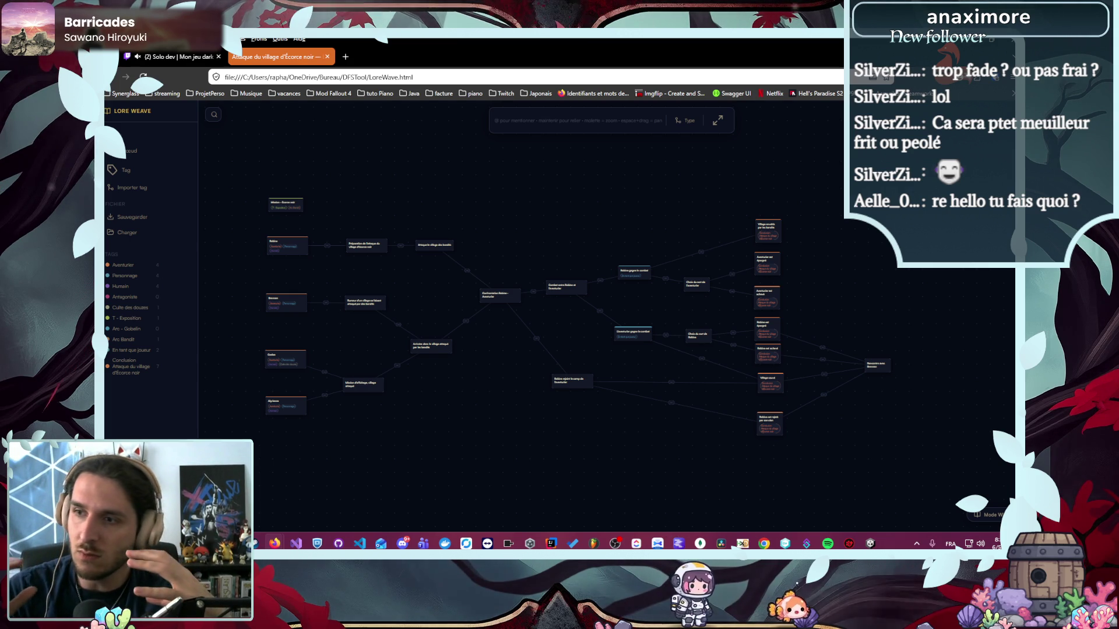
pyautogui.click(146, 111)
pyautogui.click(564, 291)
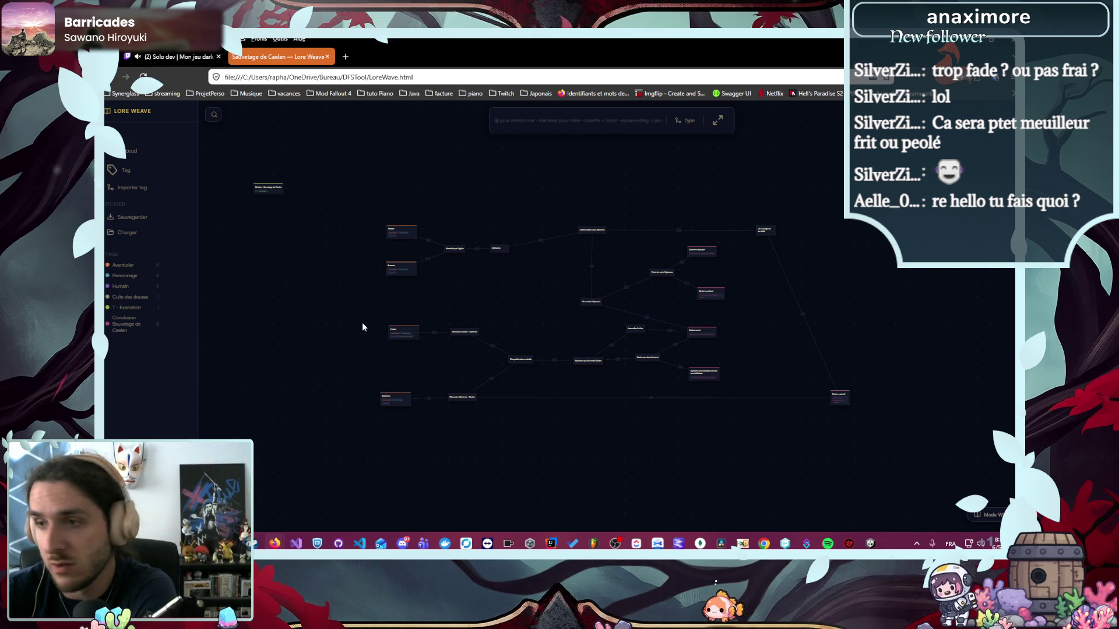
pyautogui.moveTo(278, 538)
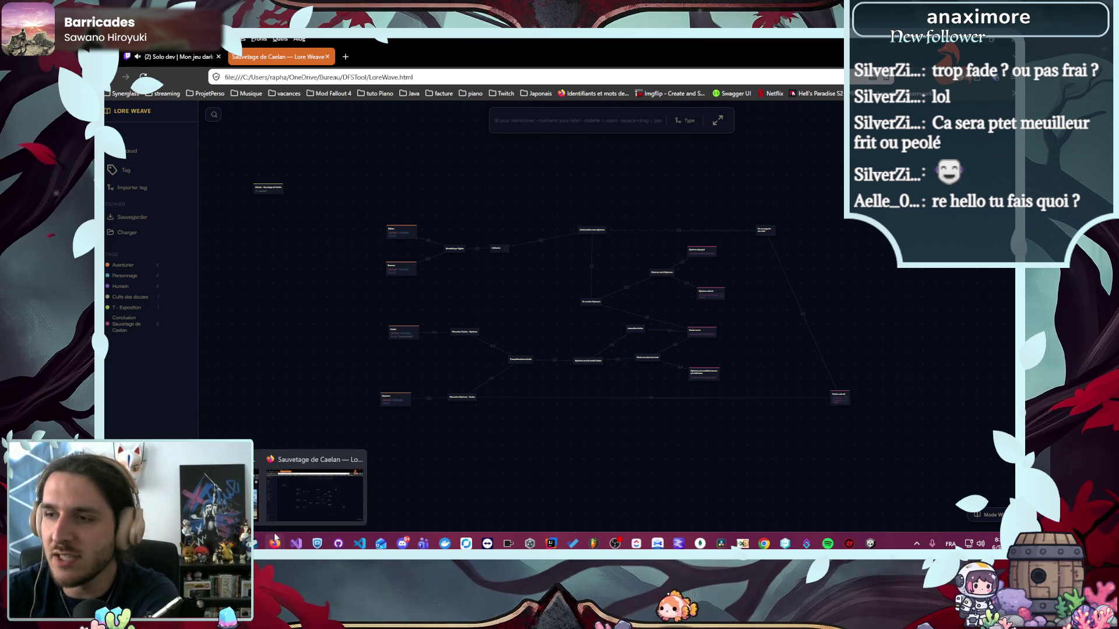
pyautogui.click(345, 488)
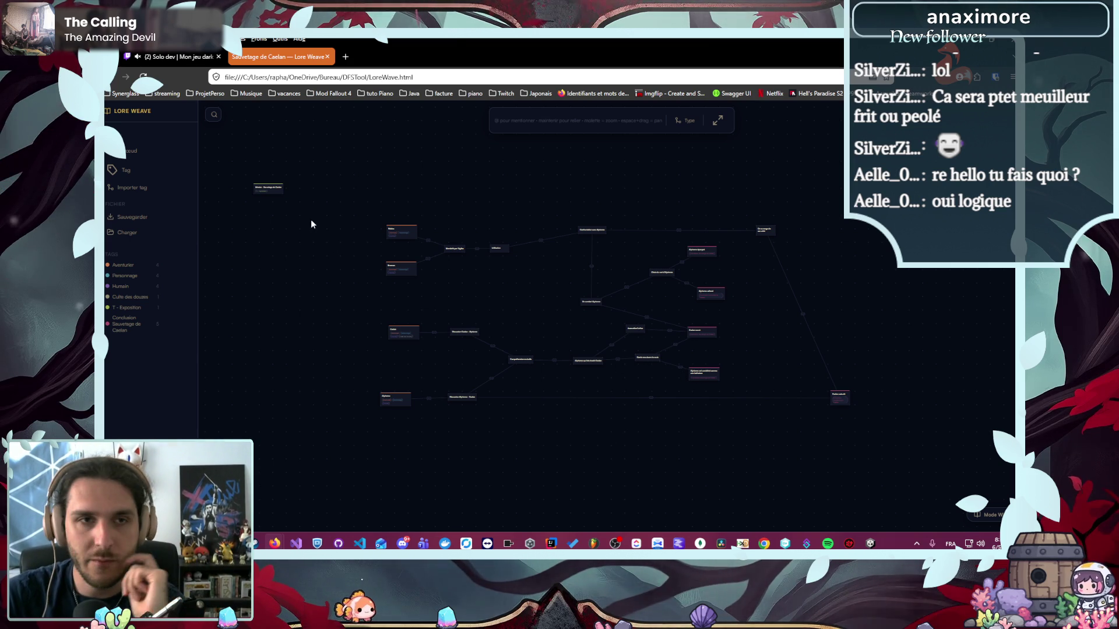
# - From the graph list, open the Joueur page, then edit the Réflexion note
pyautogui.click(152, 168)
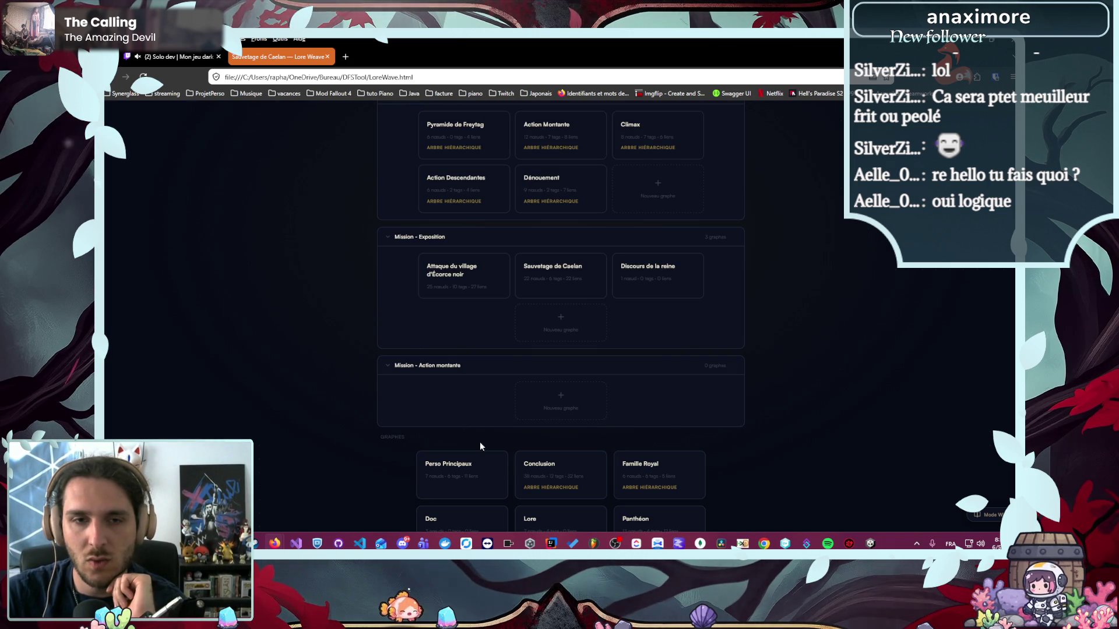
pyautogui.click(155, 207)
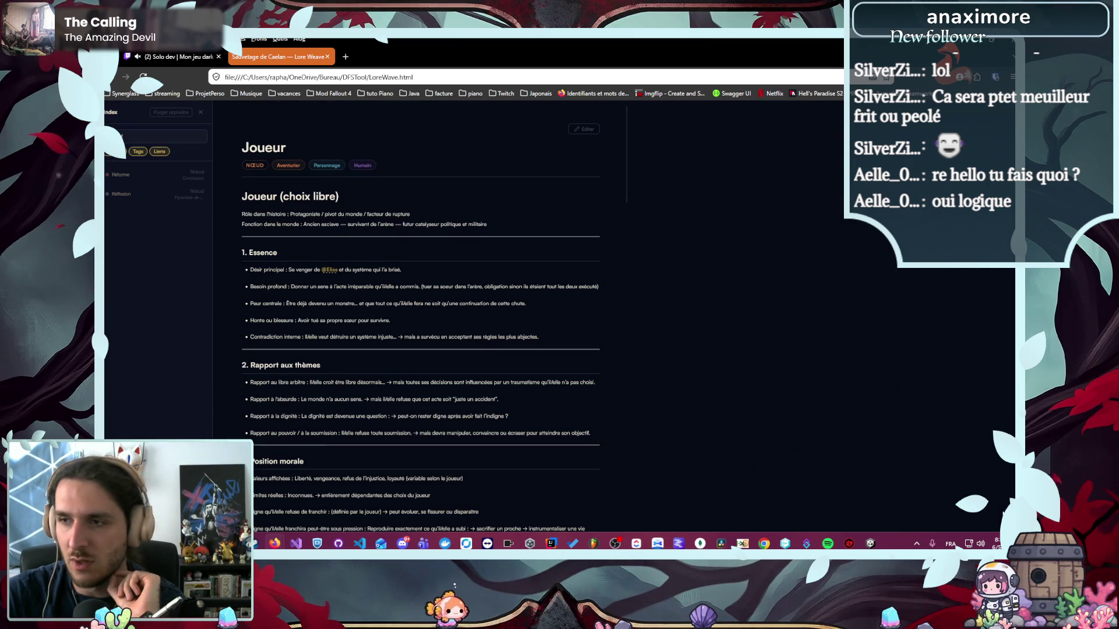
pyautogui.click(145, 198)
pyautogui.click(589, 129)
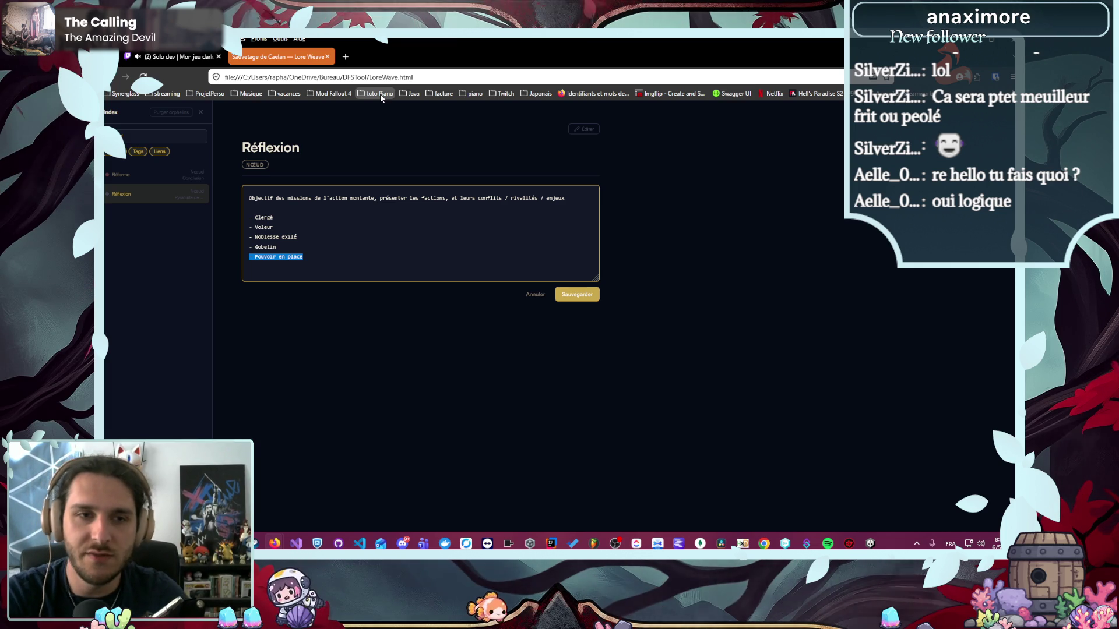
# - Prefix 'Pouvoir en place' with a dash and add two blank lines after the faction list
pyautogui.press('Left')
pyautogui.write('-')
pyautogui.press('End')
pyautogui.press('Return')
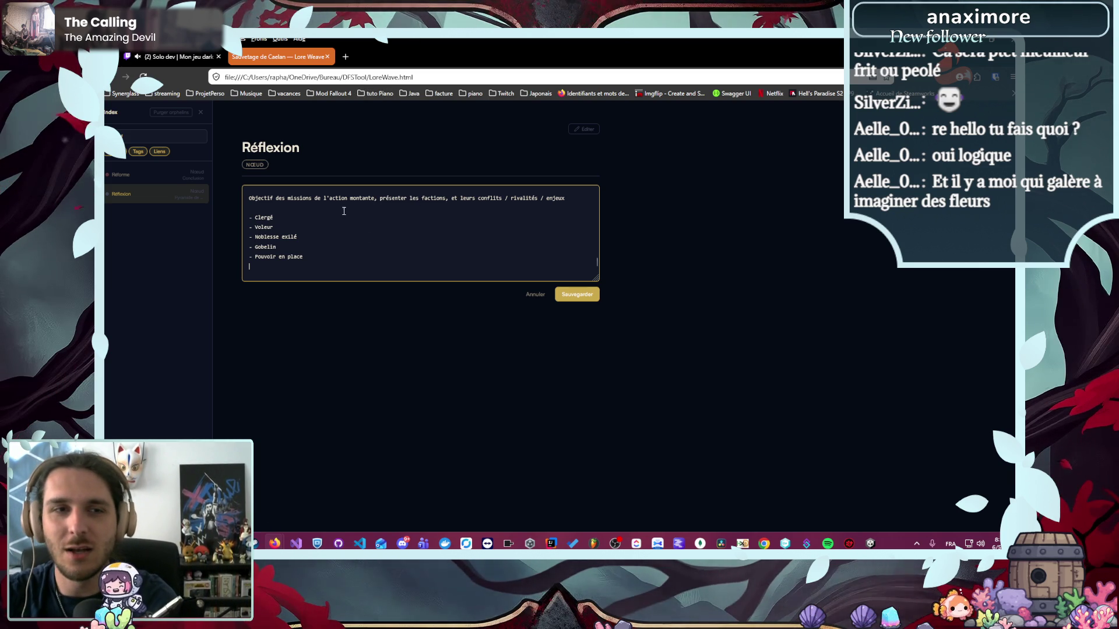
pyautogui.scroll(3, 344, 211)
pyautogui.scroll(-4, 357, 242)
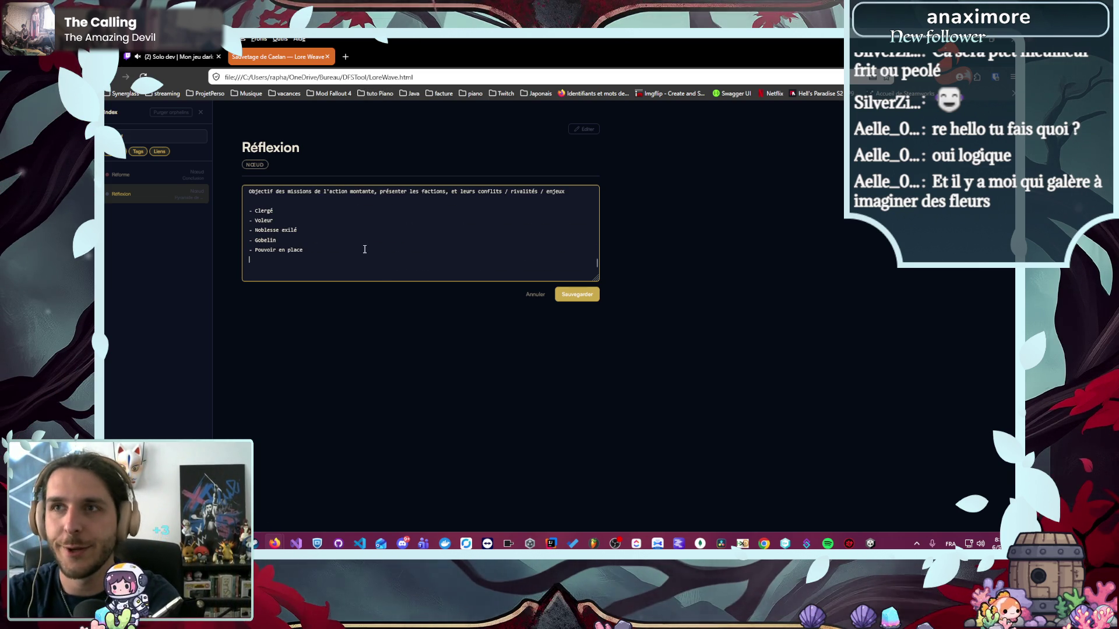
pyautogui.press('Return')
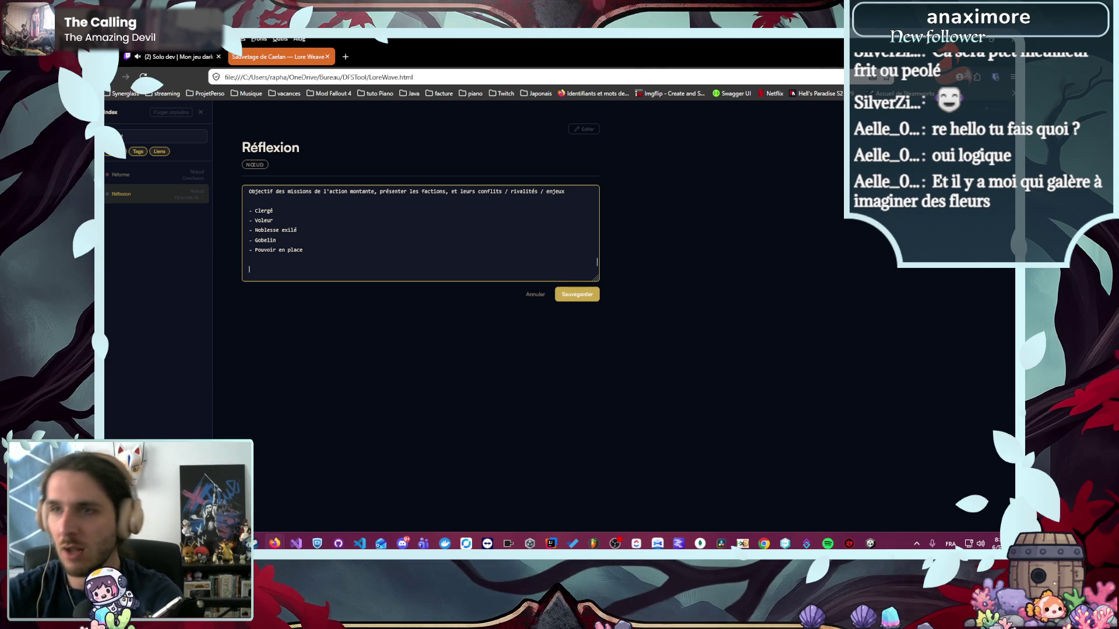
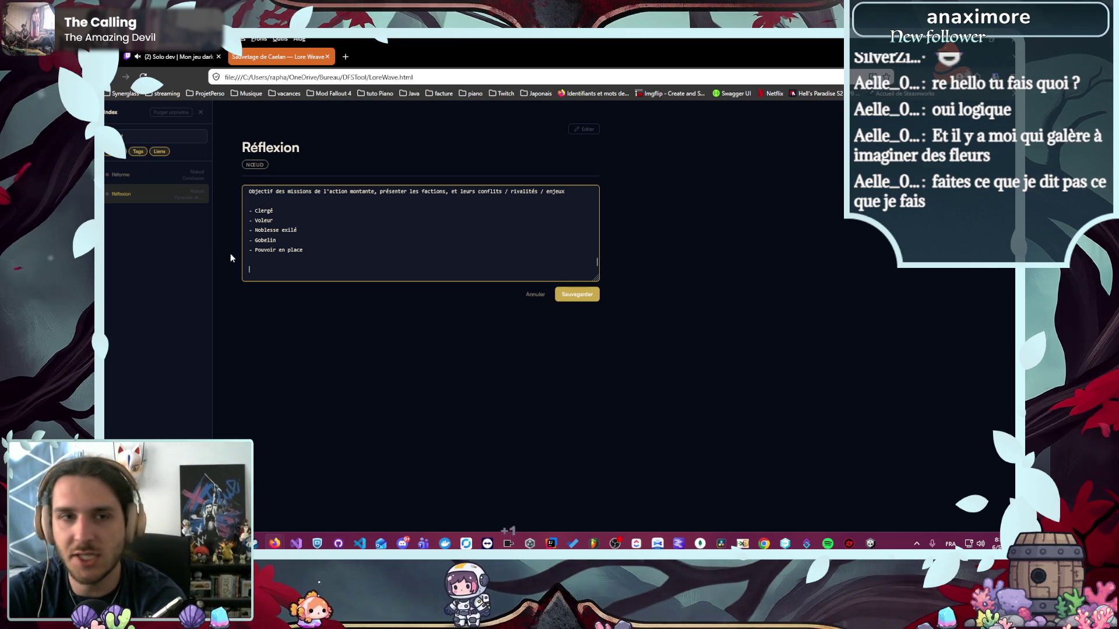
# - Save the Réflexion note and review its rendered text down to the faction list
pyautogui.click(577, 294)
pyautogui.scroll(-5, 541, 314)
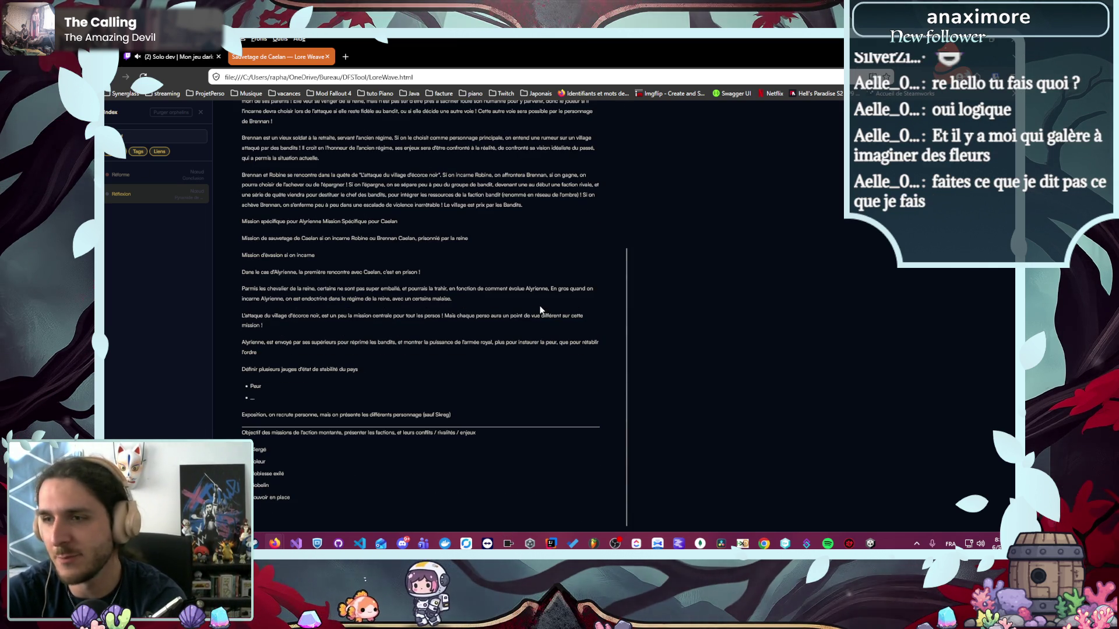
pyautogui.scroll(5, 435, 344)
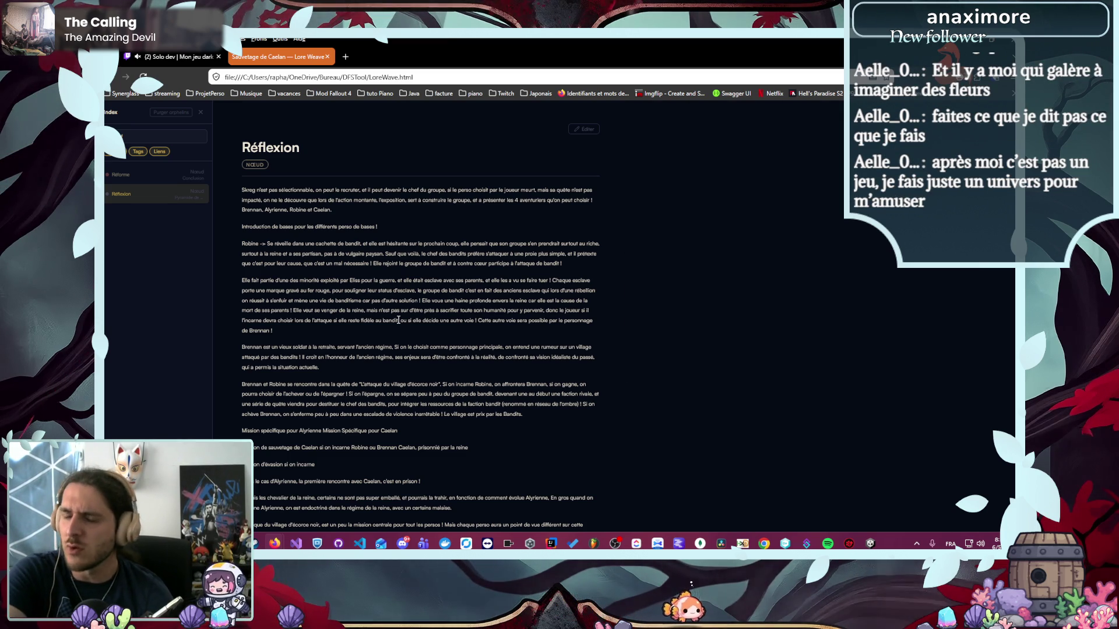
pyautogui.scroll(-3, 399, 321)
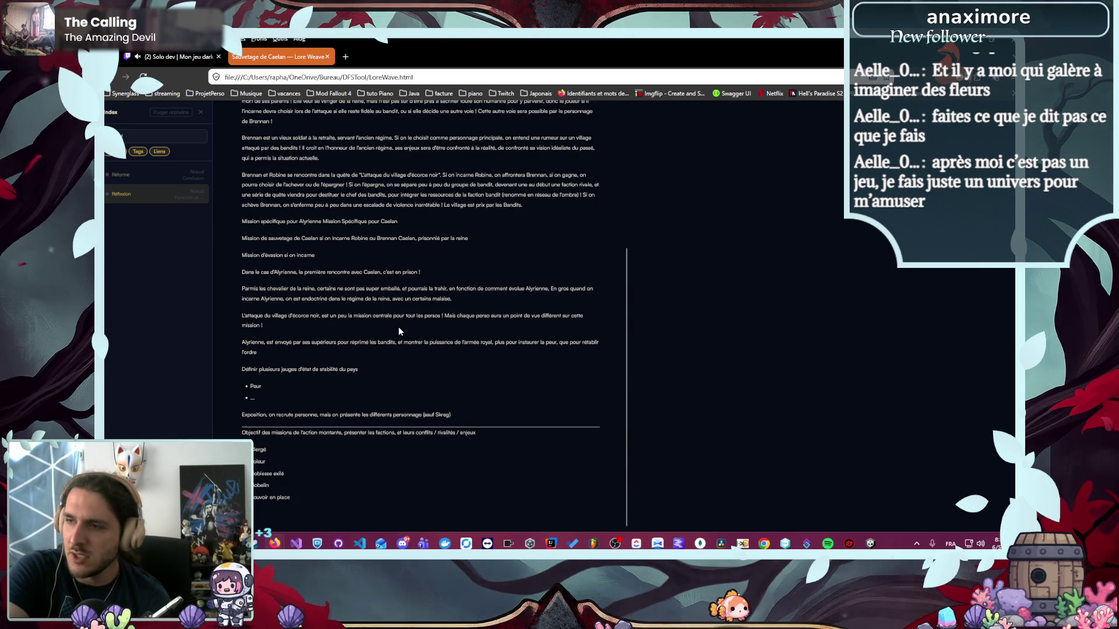
pyautogui.scroll(5, 404, 330)
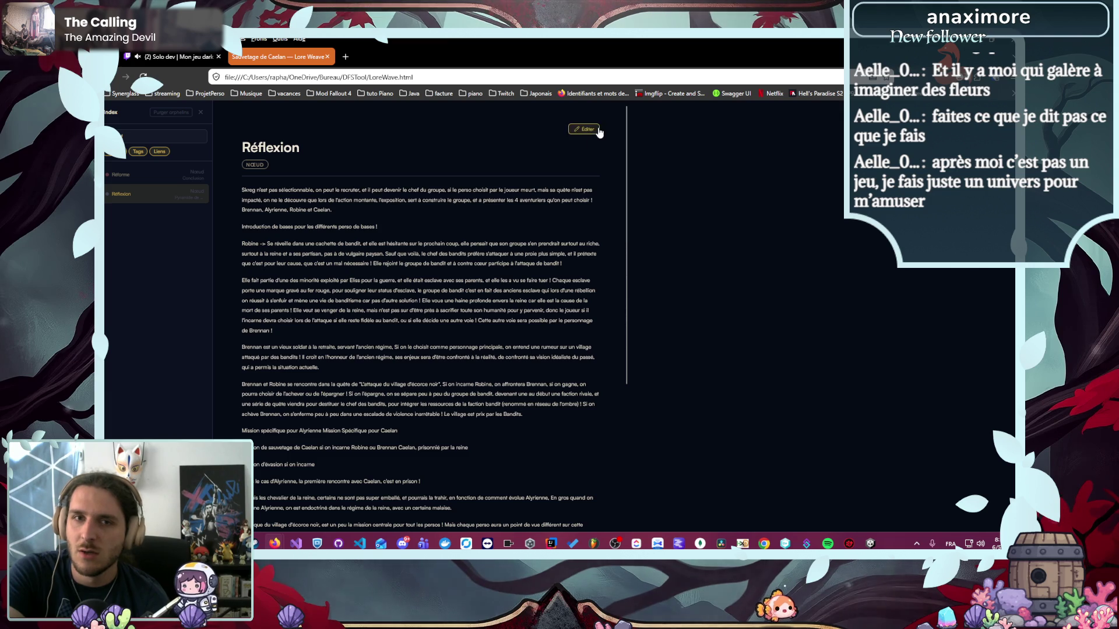
# - Enlarge the Réflexion edit box, delete the stray Gobelin line, save, and return to the overview
pyautogui.click(583, 129)
pyautogui.press('Return')
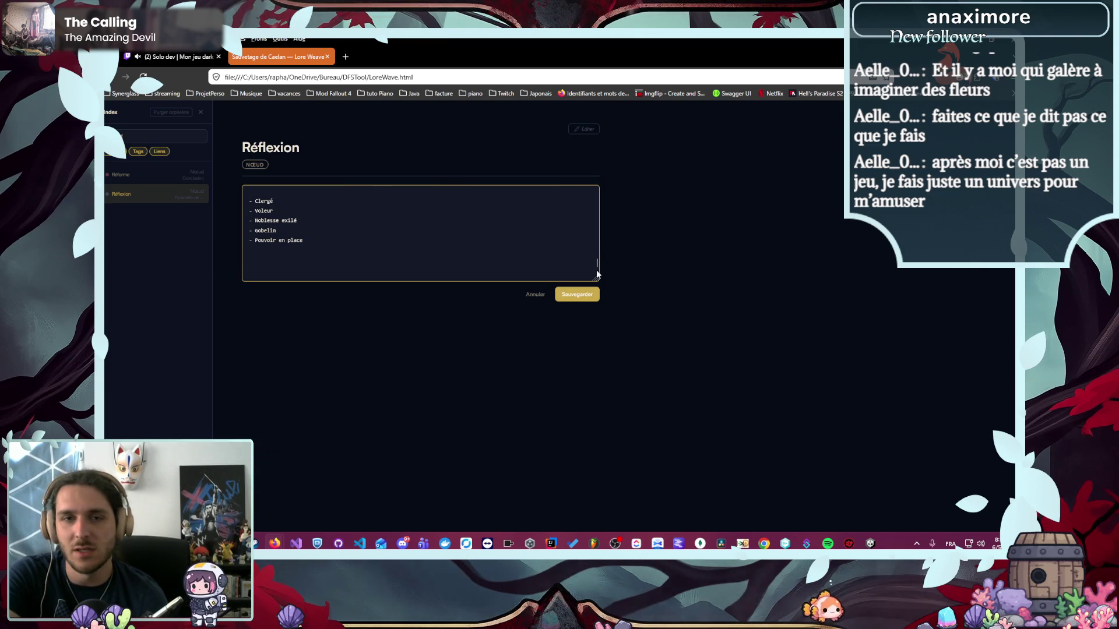
pyautogui.moveTo(596, 274); pyautogui.dragTo(600, 464)
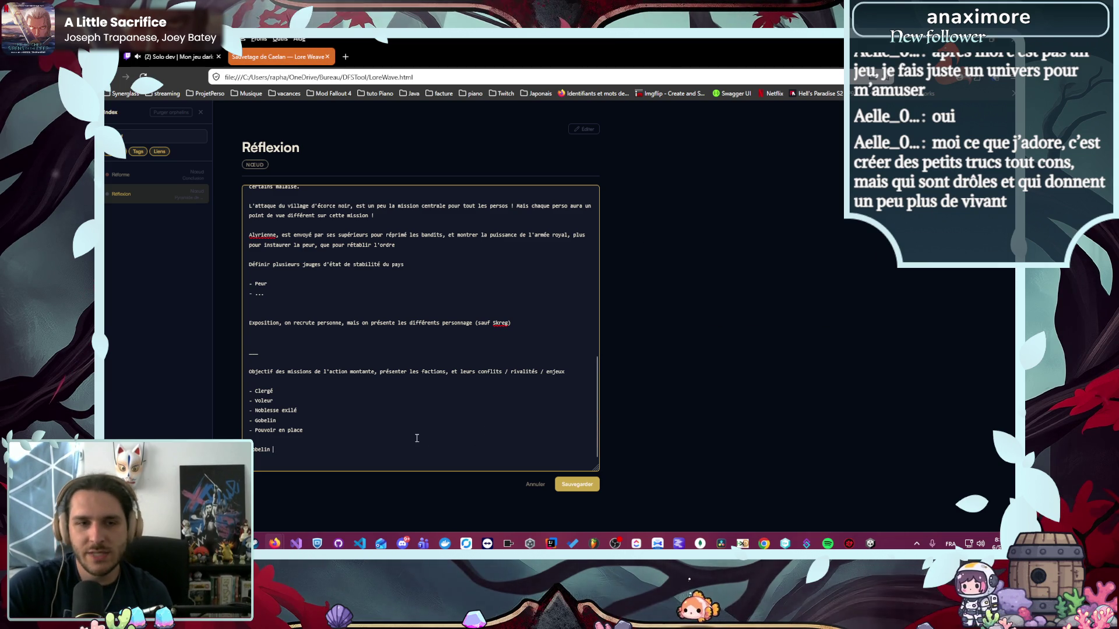
pyautogui.press('BackSpace')
pyautogui.press('BackSpace')
pyautogui.press('BackSpace')
pyautogui.click(585, 490)
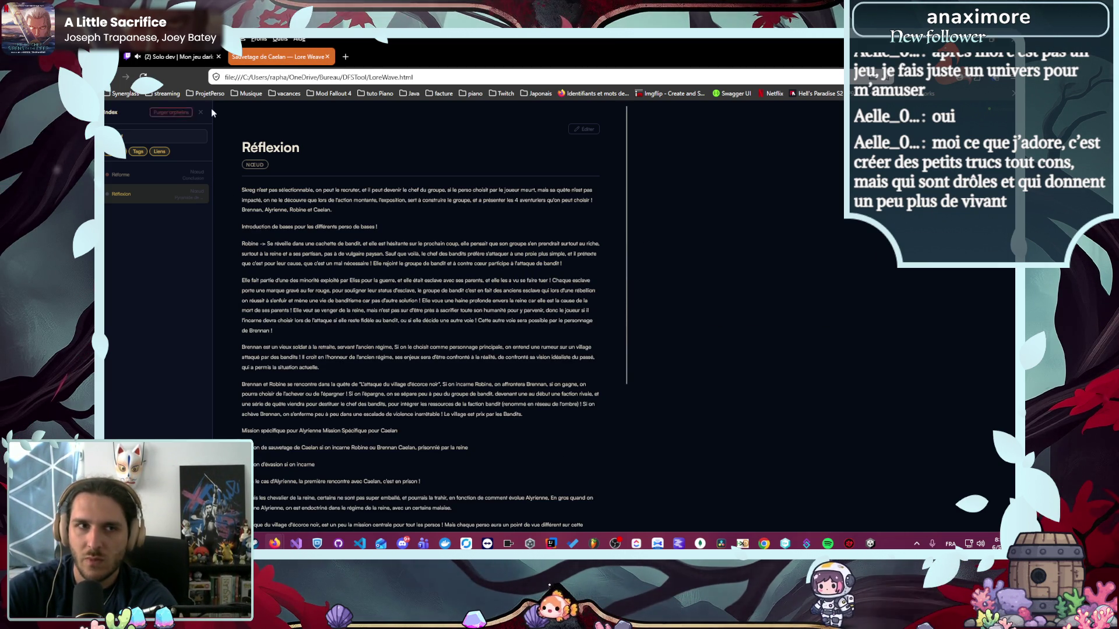
pyautogui.click(198, 113)
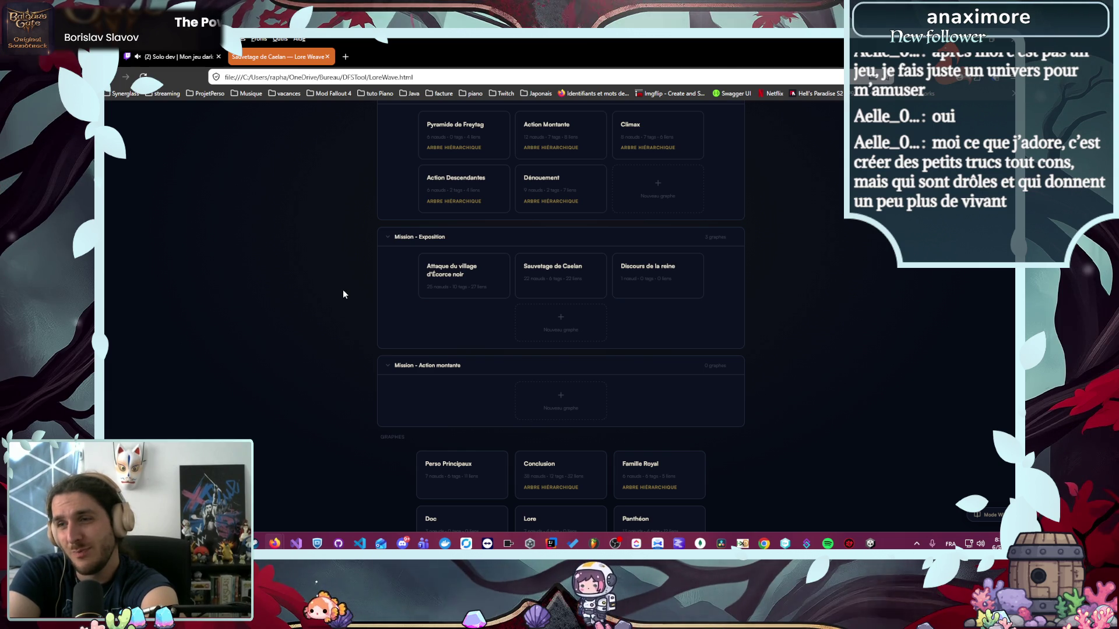
# - Create a graph named Gobelin under Mission - Action montante, then return to the home overview
pyautogui.click(558, 403)
pyautogui.write('Gobelin')
pyautogui.press('Return')
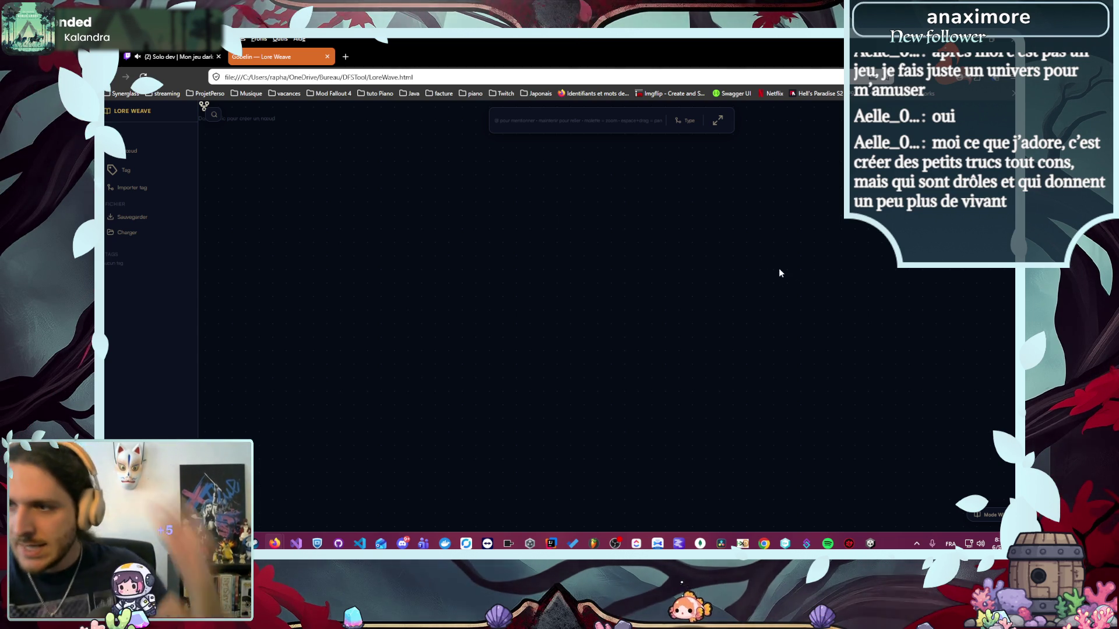
pyautogui.click(144, 116)
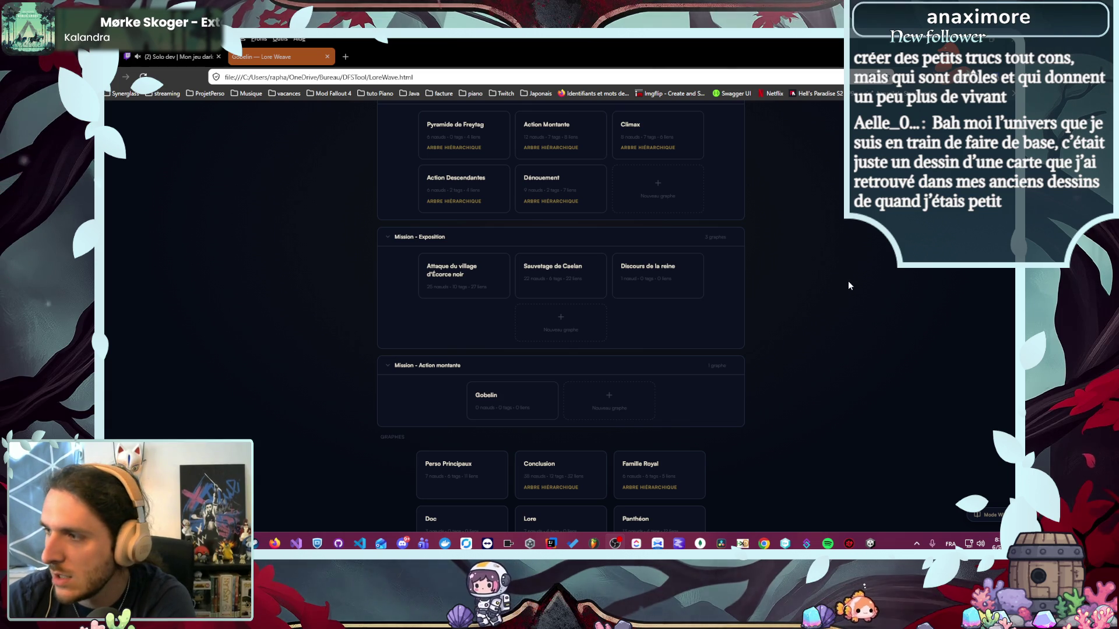
# - Switch from the Joueur node to the Réflexion node and start editing it
pyautogui.scroll(2, 848, 285)
pyautogui.scroll(-4, 849, 285)
pyautogui.scroll(2, 849, 285)
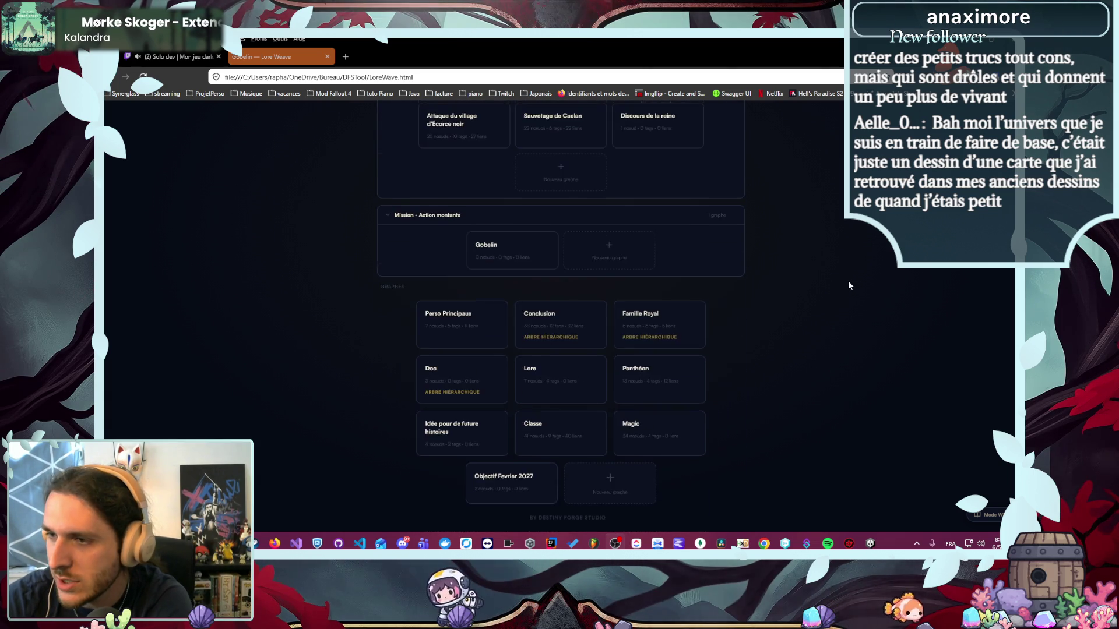
pyautogui.scroll(3, 854, 285)
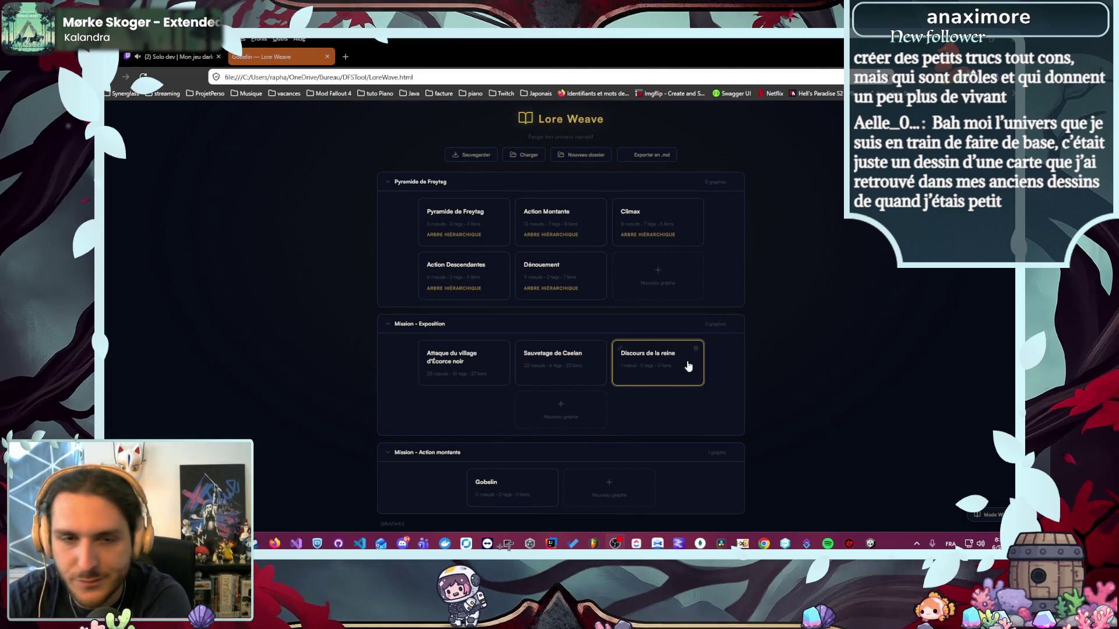
pyautogui.press('Escape')
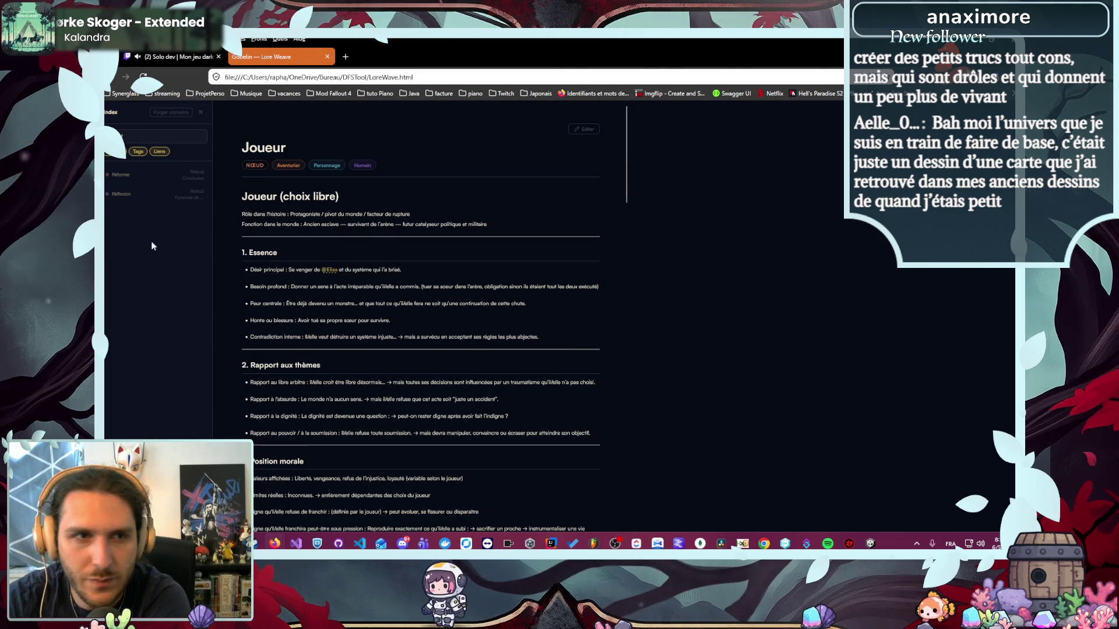
pyautogui.click(149, 193)
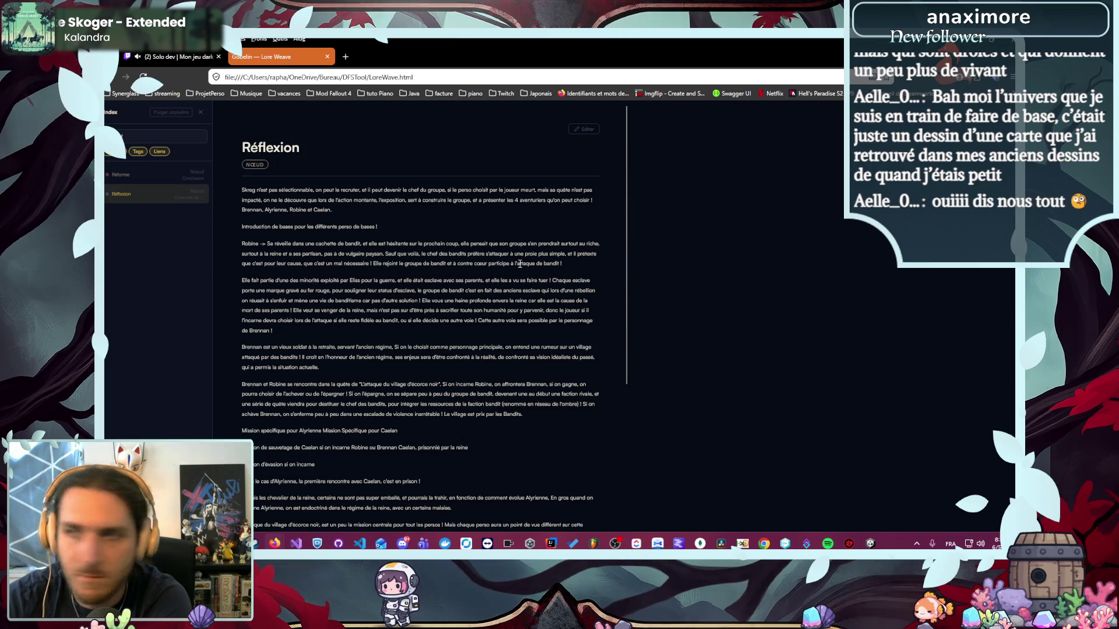
pyautogui.scroll(-5, 520, 264)
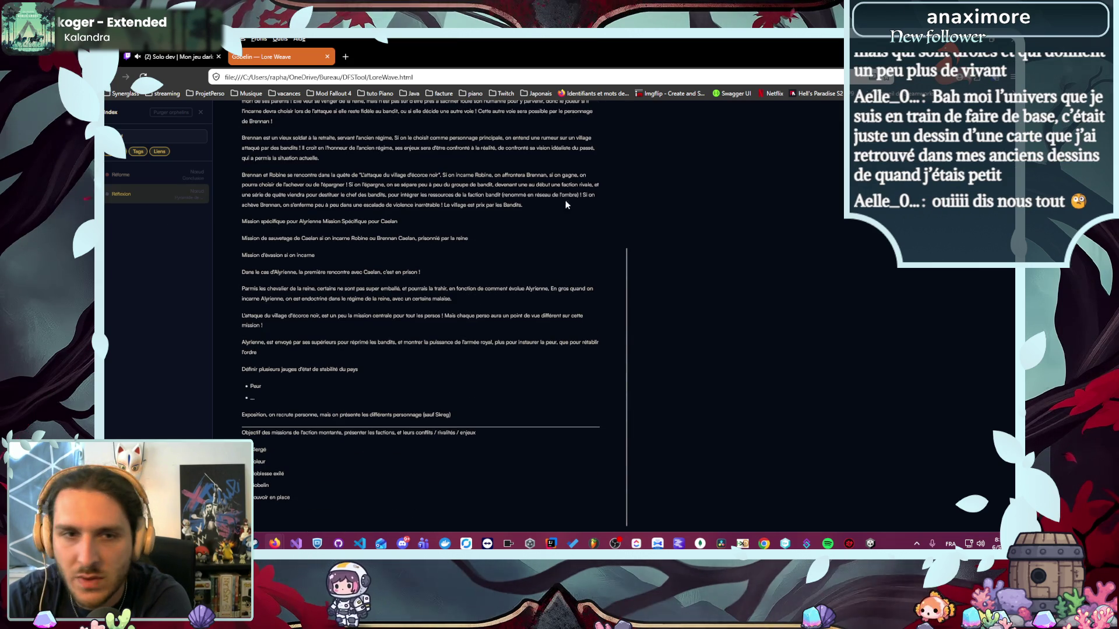
pyautogui.scroll(10, 592, 155)
pyautogui.click(584, 129)
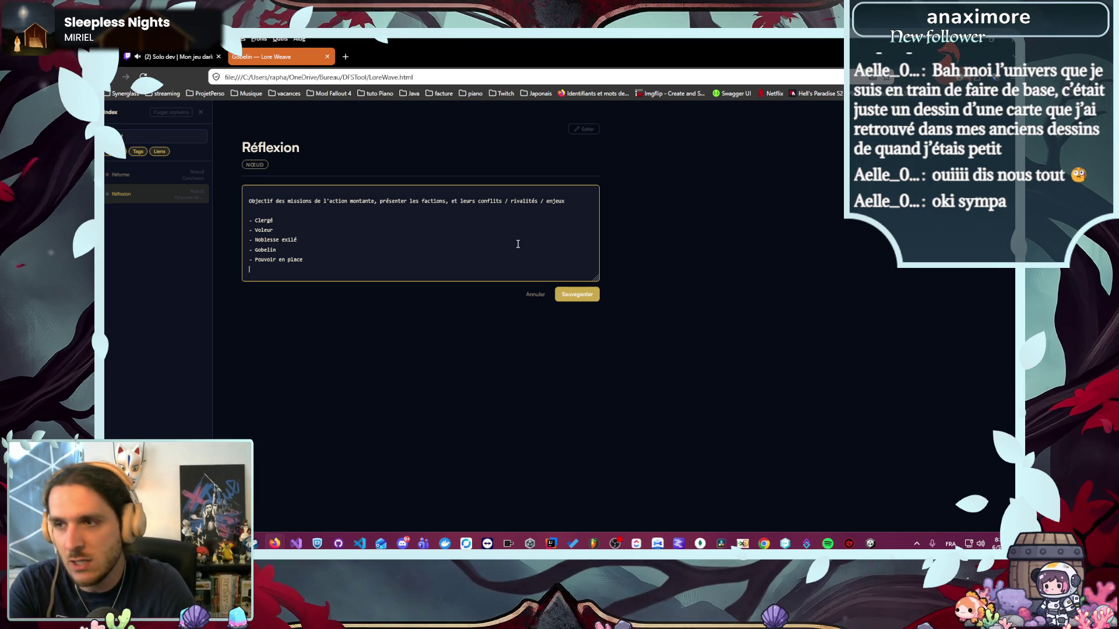
# - Add an indented '- Pays voisin' sub-point under 'Noblesse exilé' and save the node
pyautogui.press('Up')
pyautogui.press('Up')
pyautogui.press('Up')
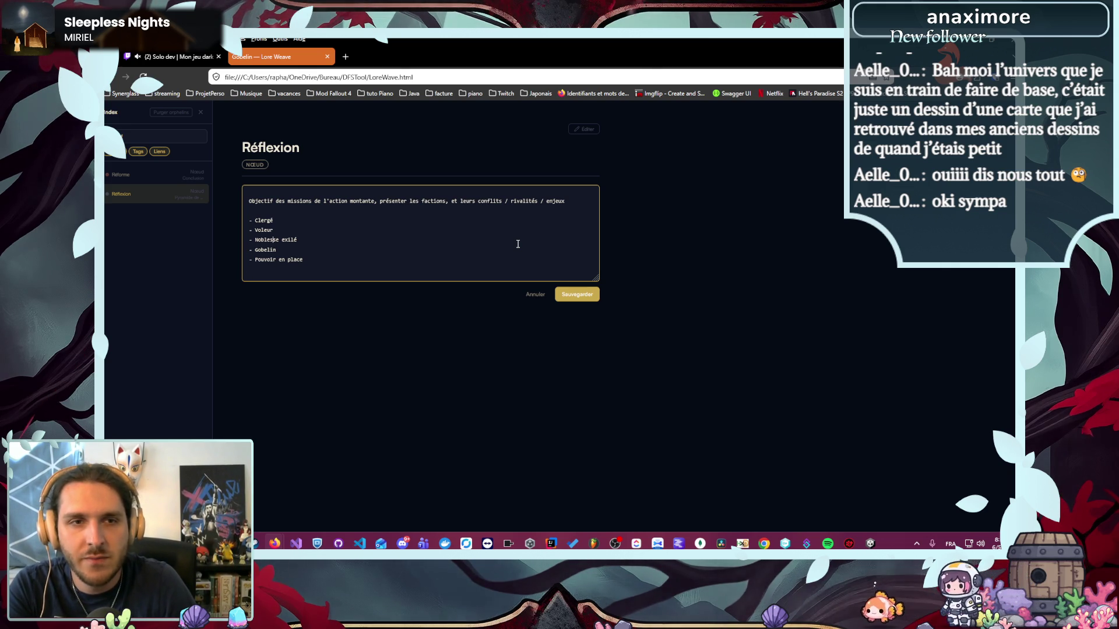
pyautogui.press('Return')
pyautogui.press('Tab')
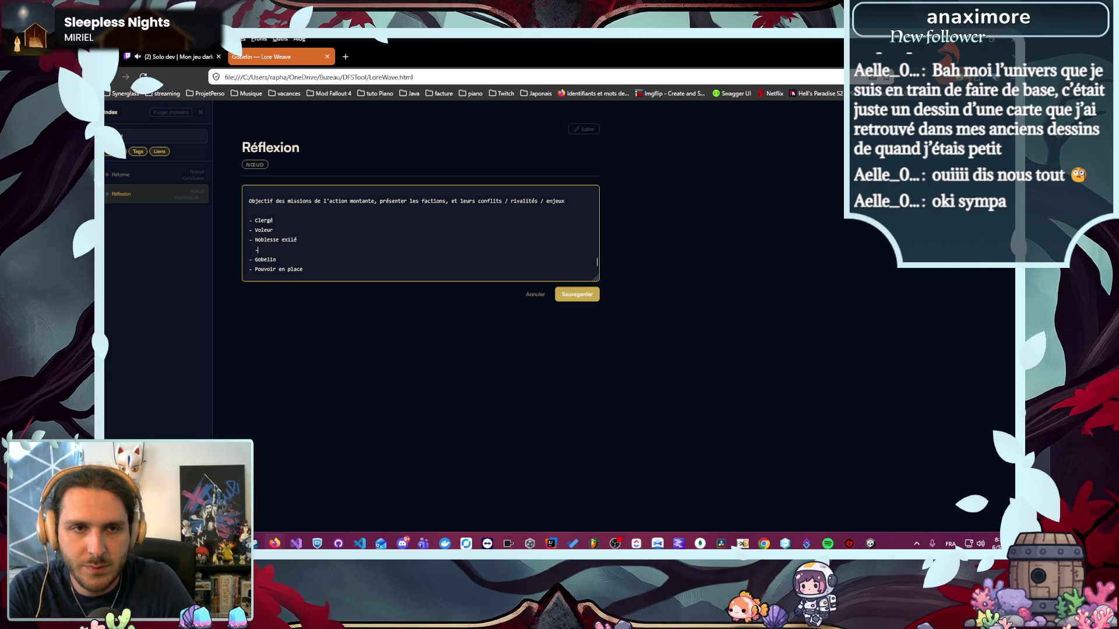
pyautogui.press('Tab')
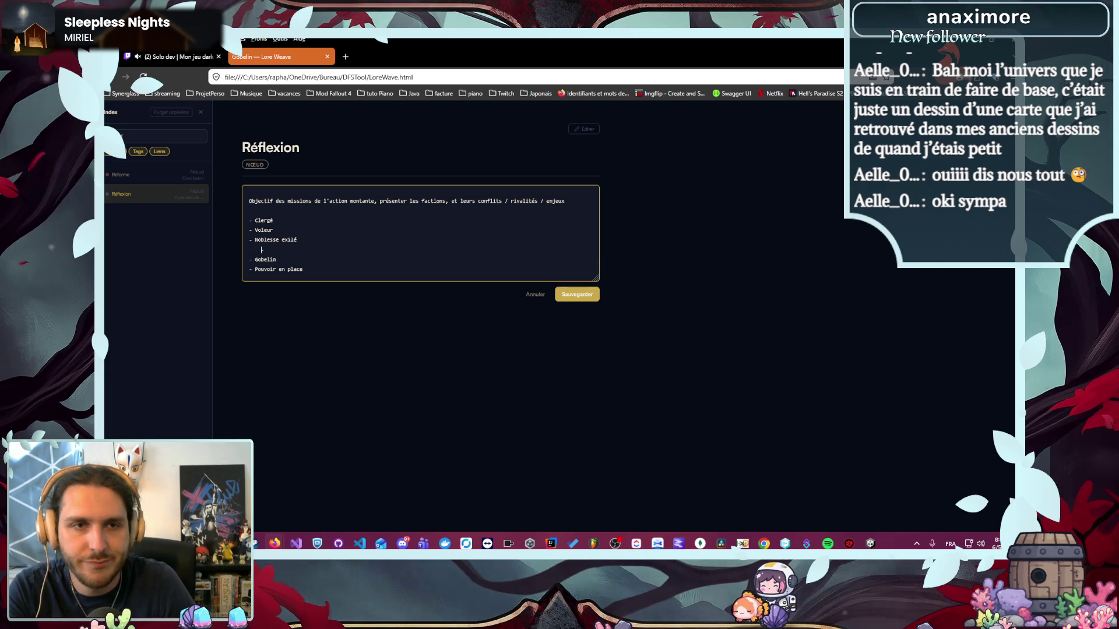
pyautogui.press('Left')
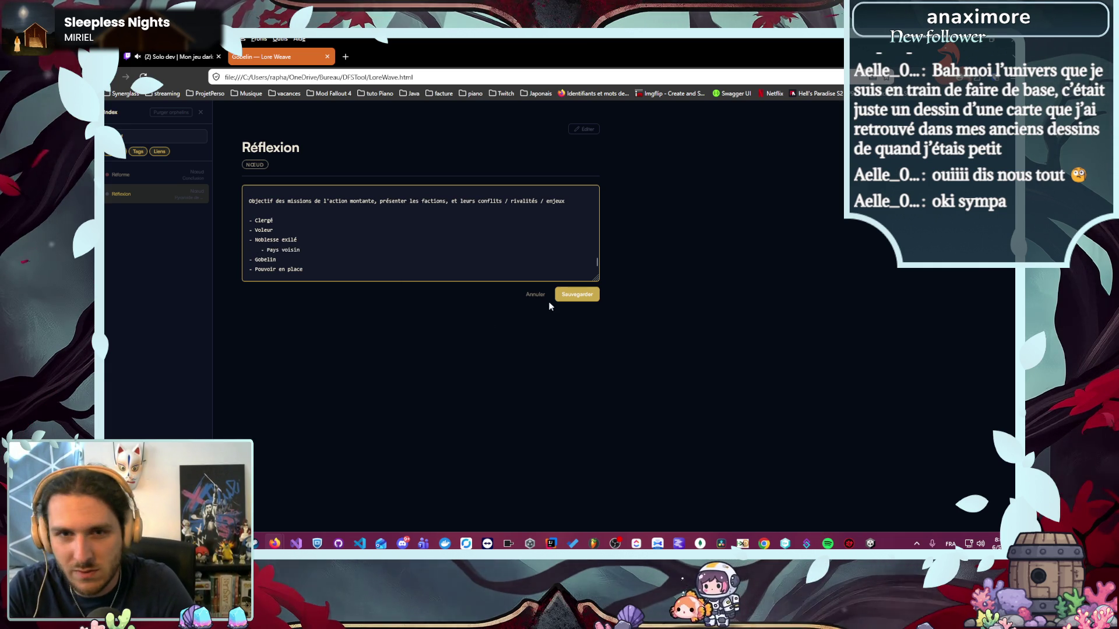
pyautogui.click(577, 295)
# - Read the saved Réflexion note down to the faction list, then dismiss the Steam dialog
pyautogui.scroll(-2, 543, 308)
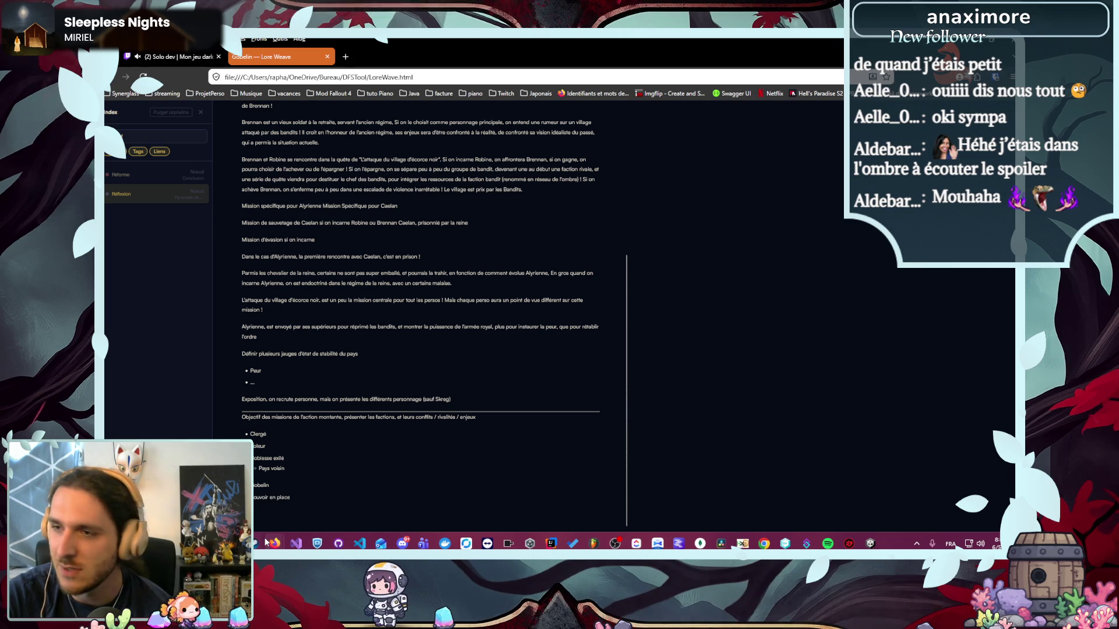
pyautogui.moveTo(274, 543)
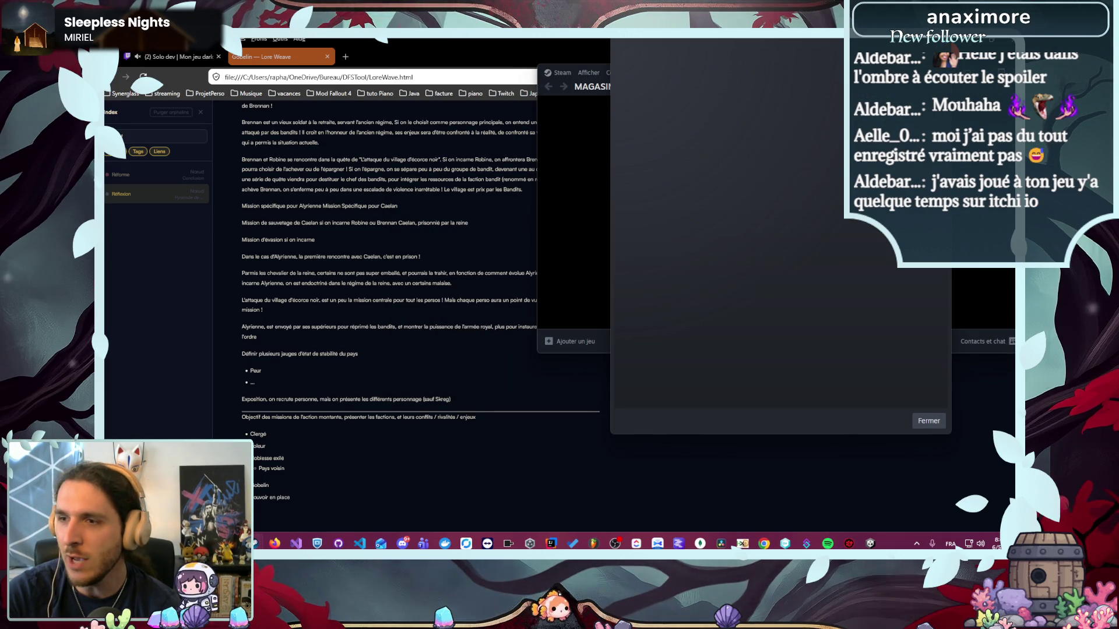
pyautogui.click(929, 421)
# - Bring the browser with the lore notes back in front of Steam
pyautogui.click(798, 299)
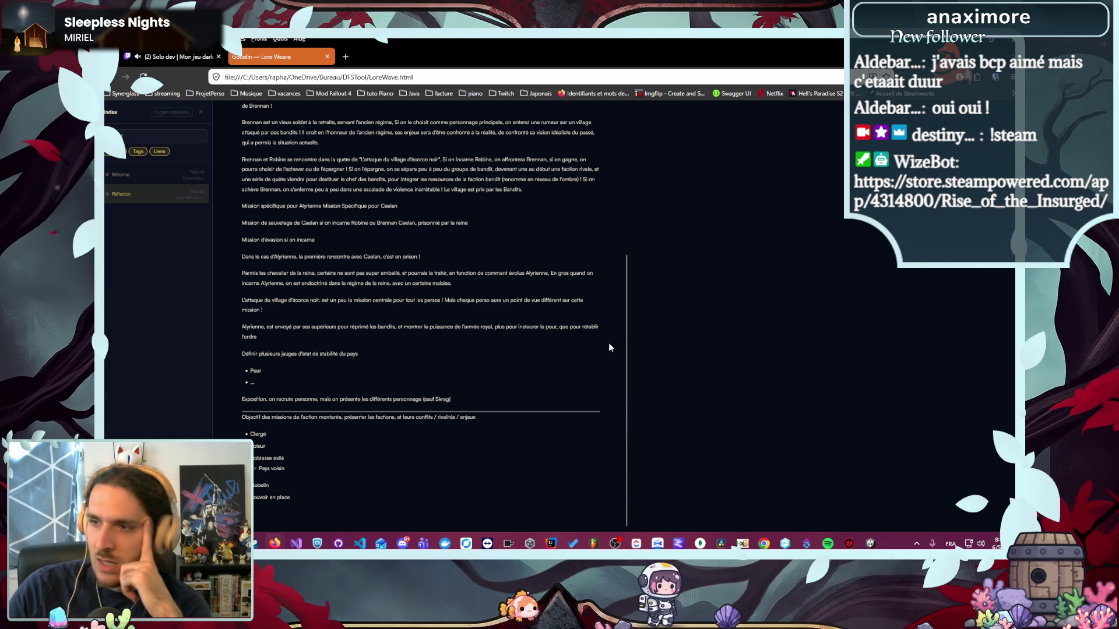
# - Scroll the graph list to Mission - Action montante and open the Gobelin graph's editor
pyautogui.scroll(3, 609, 344)
pyautogui.scroll(-3, 604, 357)
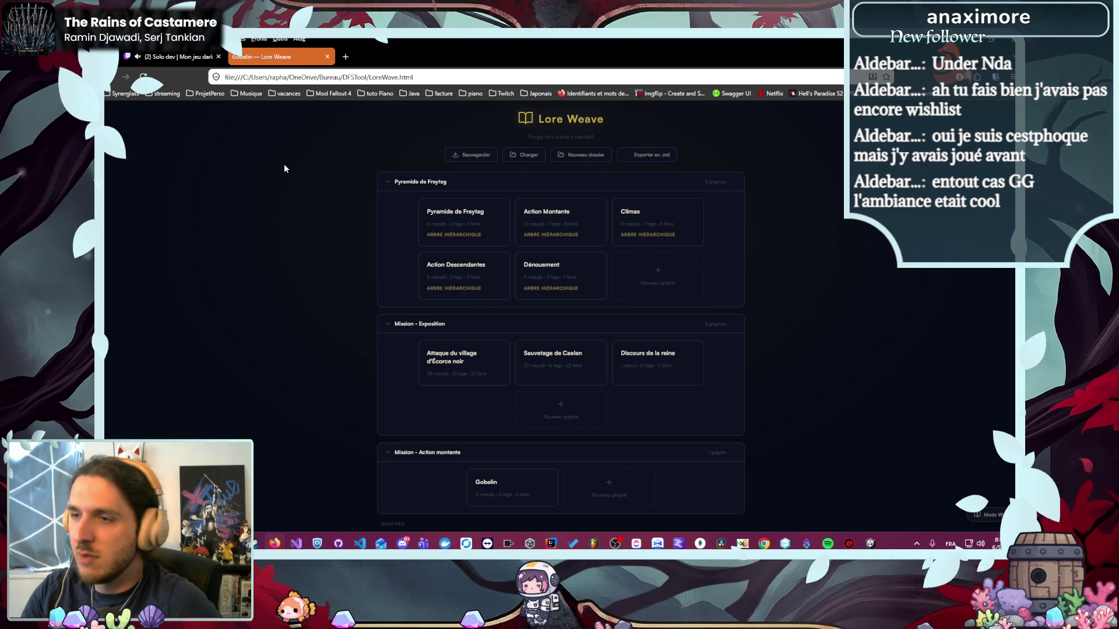
pyautogui.scroll(-5, 284, 169)
pyautogui.click(490, 244)
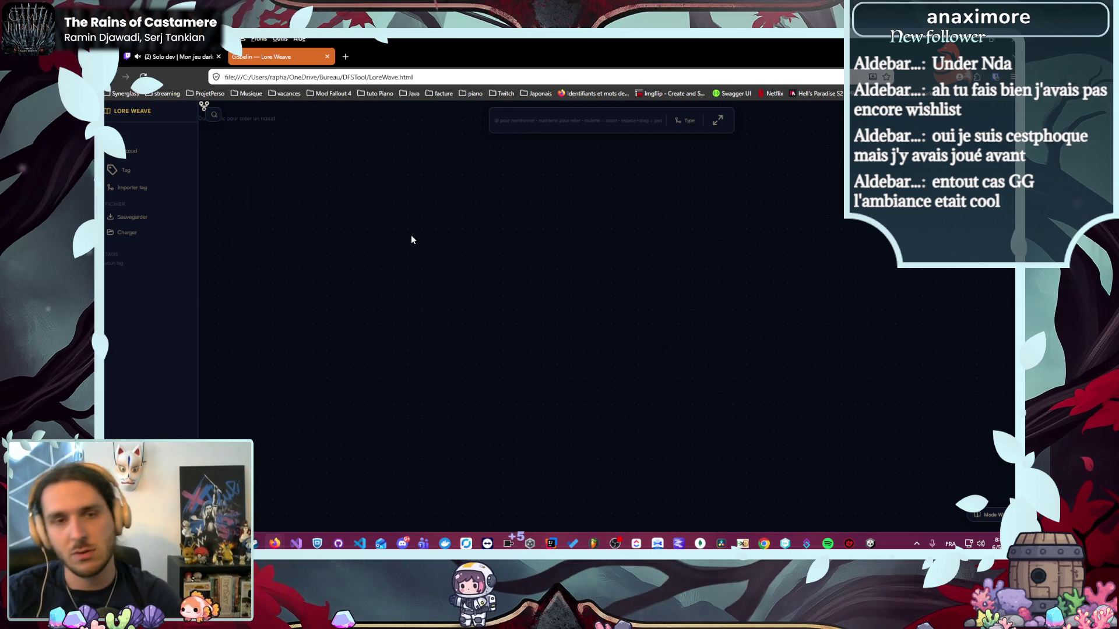
# - Add an untitled 'Sans nom' node to the Gobelin canvas, then deselect it to close its details
pyautogui.doubleClick(322, 220)
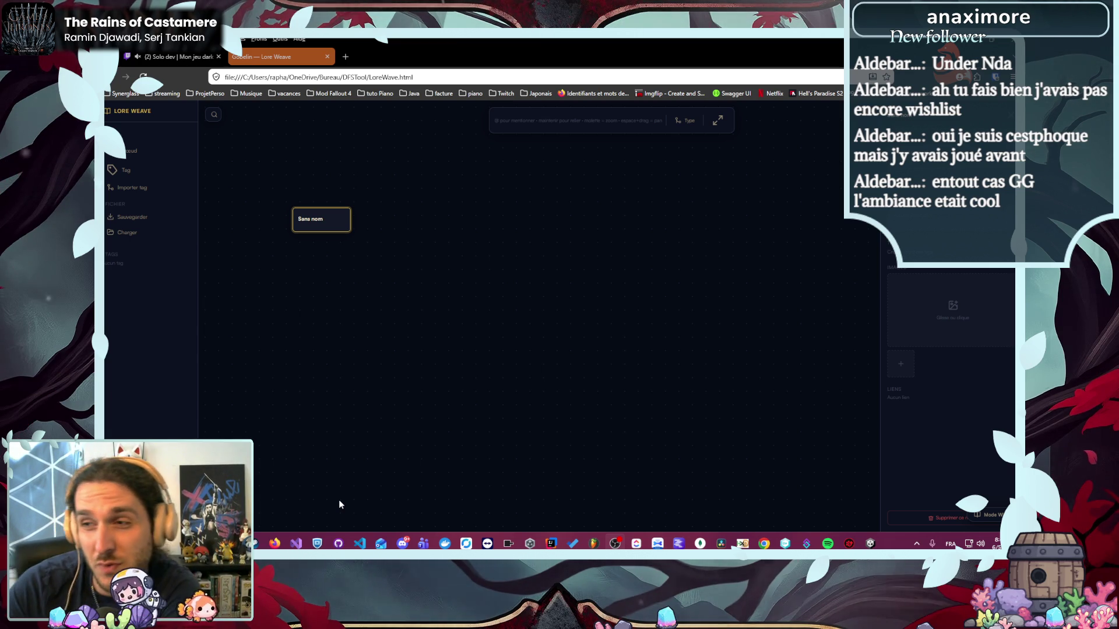
pyautogui.moveTo(281, 546)
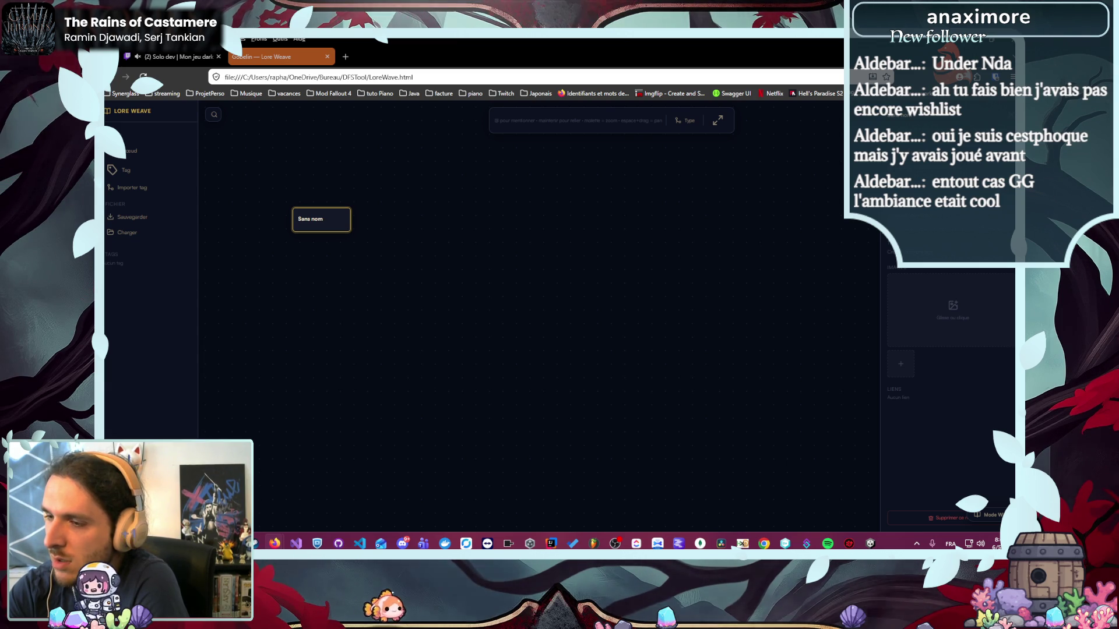
pyautogui.click(781, 344)
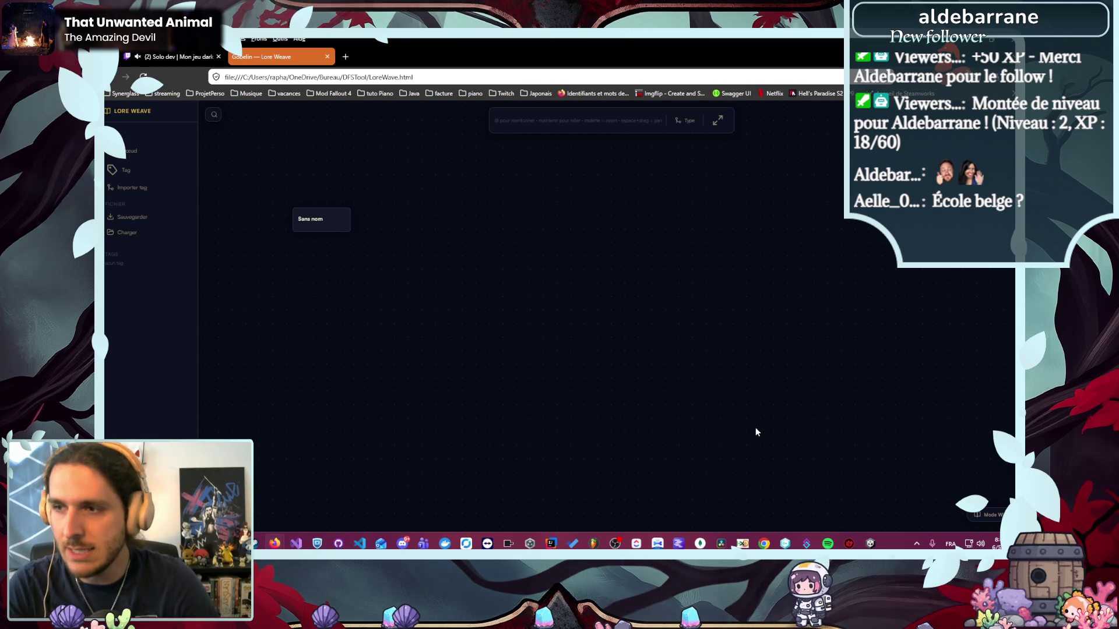
# - Search Google for 'indiegame nation' in a new tab and open the official ig-nation.com site
pyautogui.hotkey('ctrl', 't')
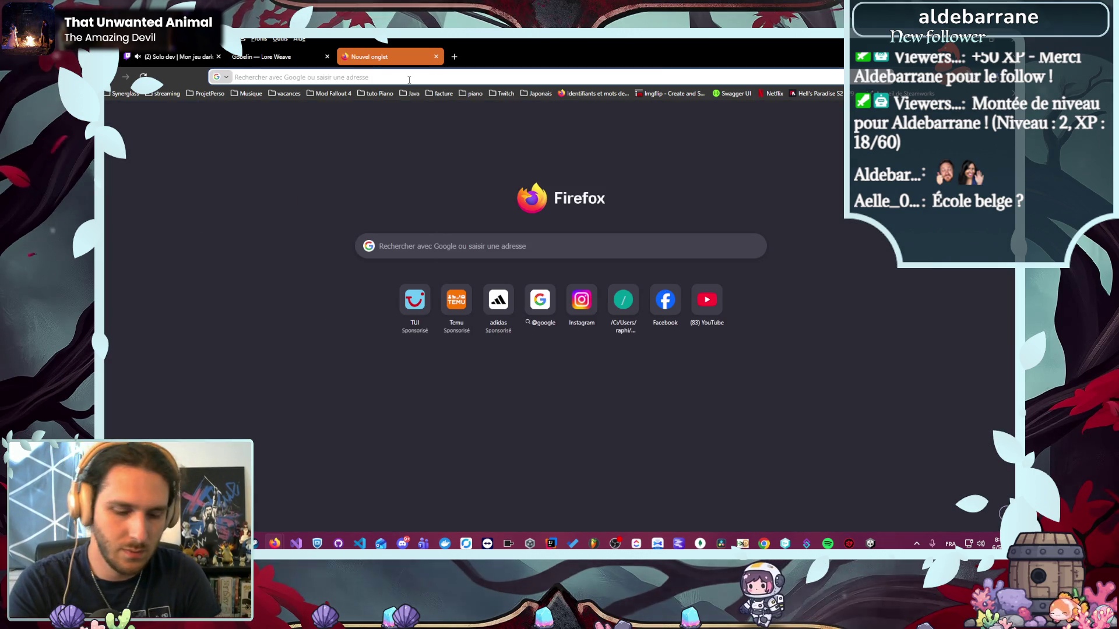
pyautogui.write('indiegame')
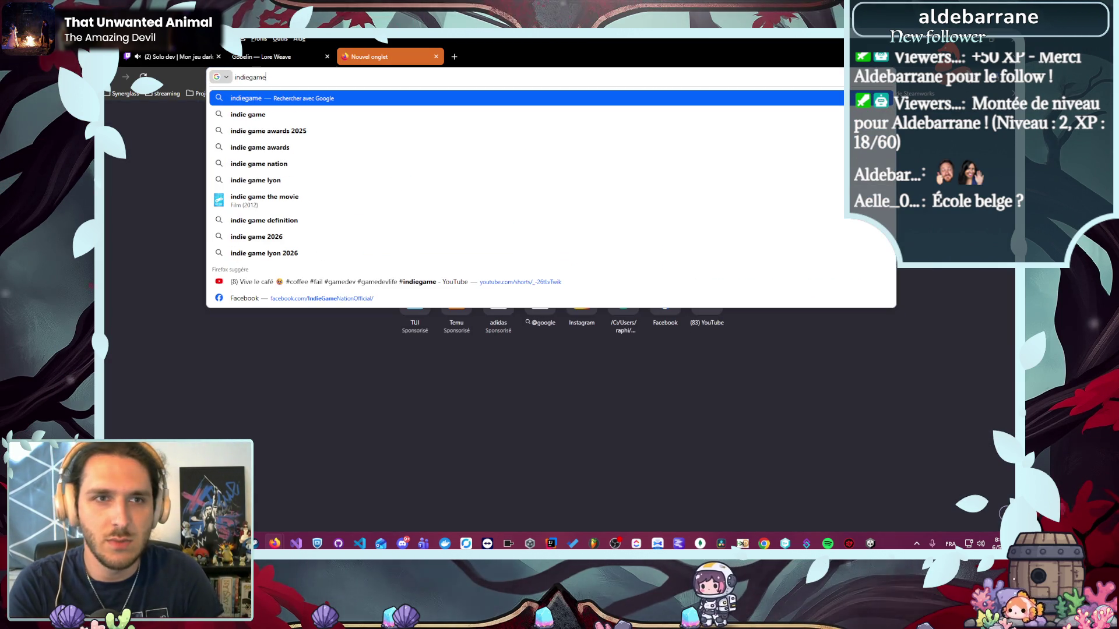
pyautogui.press('BackSpace')
pyautogui.press('BackSpace')
pyautogui.press('BackSpace')
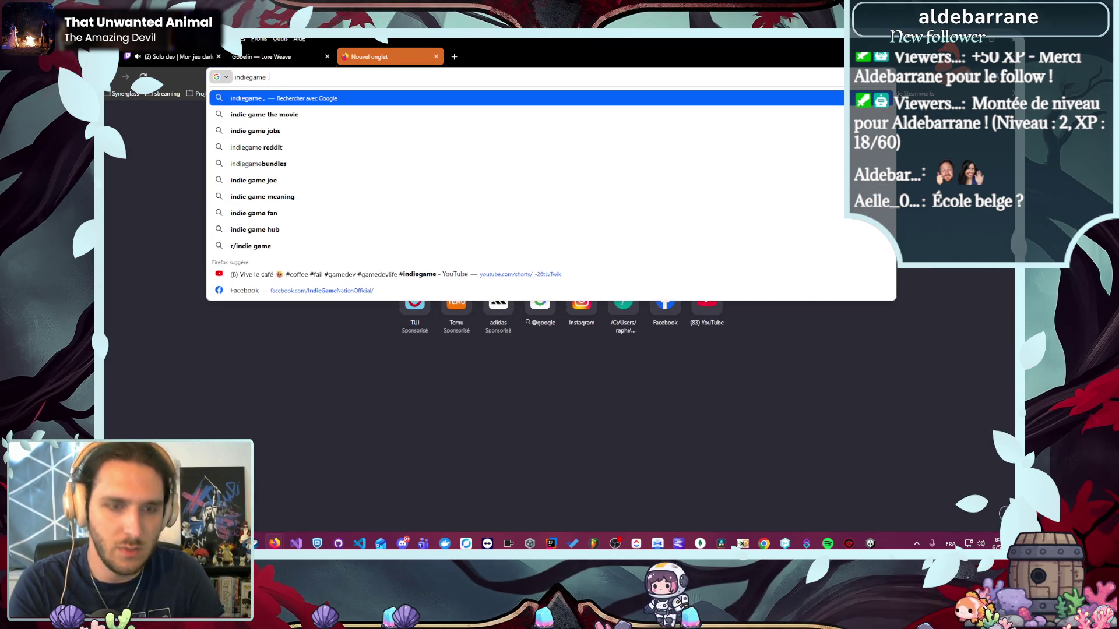
pyautogui.write('nation')
pyautogui.press('Return')
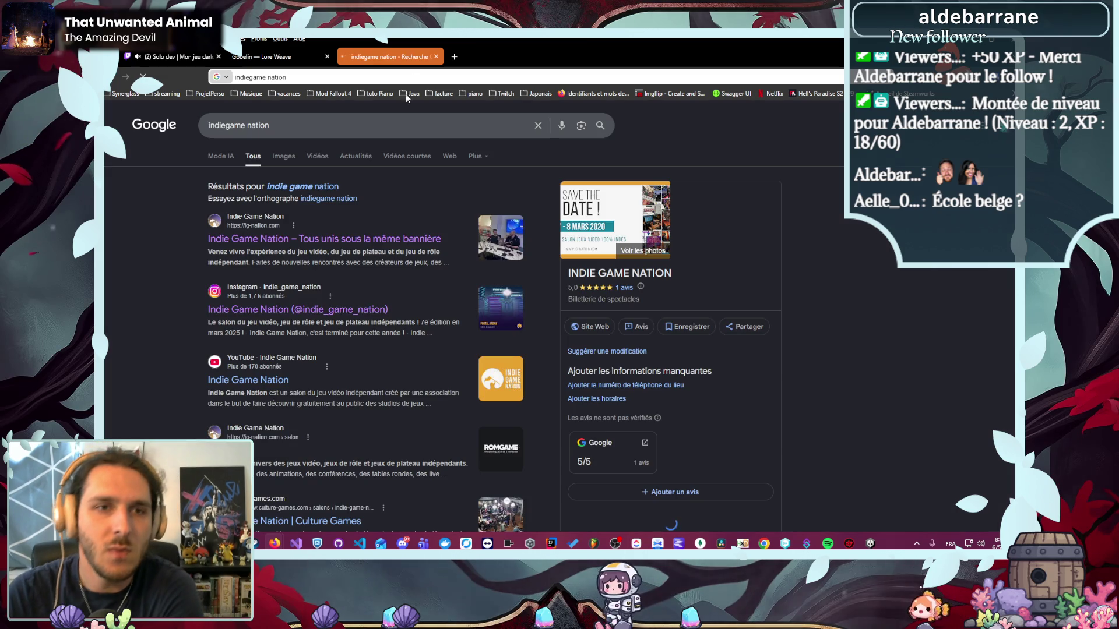
pyautogui.click(286, 240)
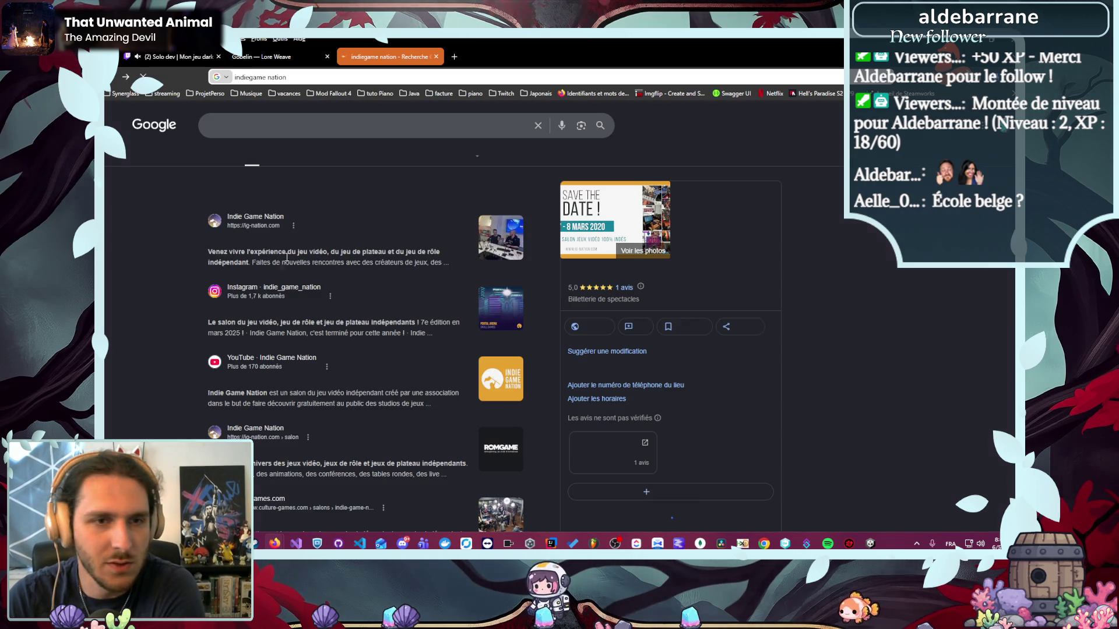
pyautogui.middleClick(298, 309)
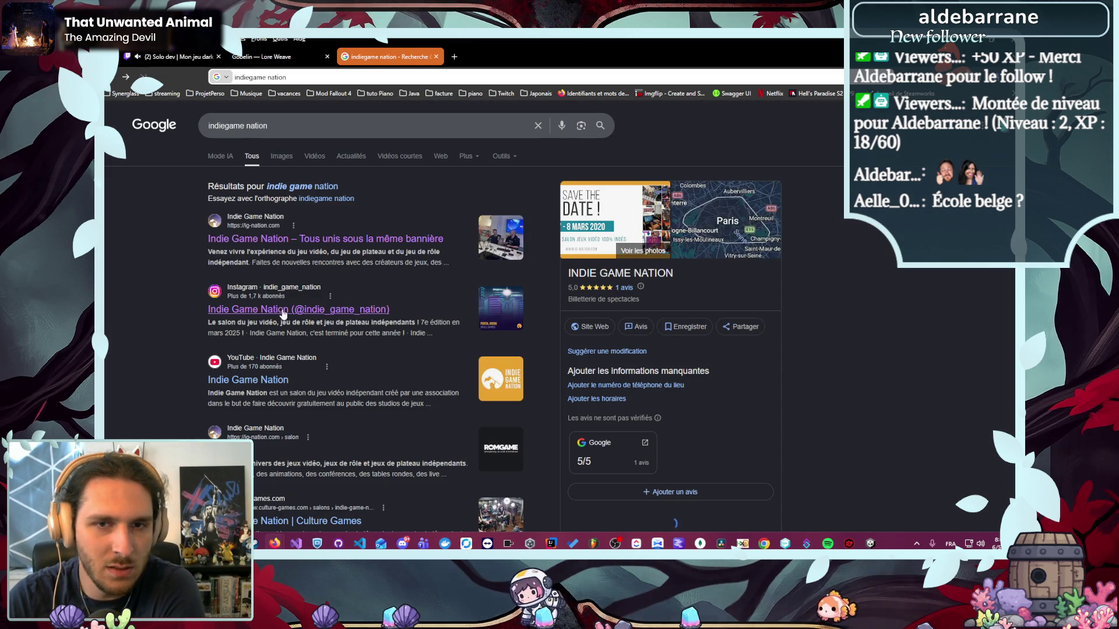
pyautogui.click(489, 57)
pyautogui.click(489, 57)
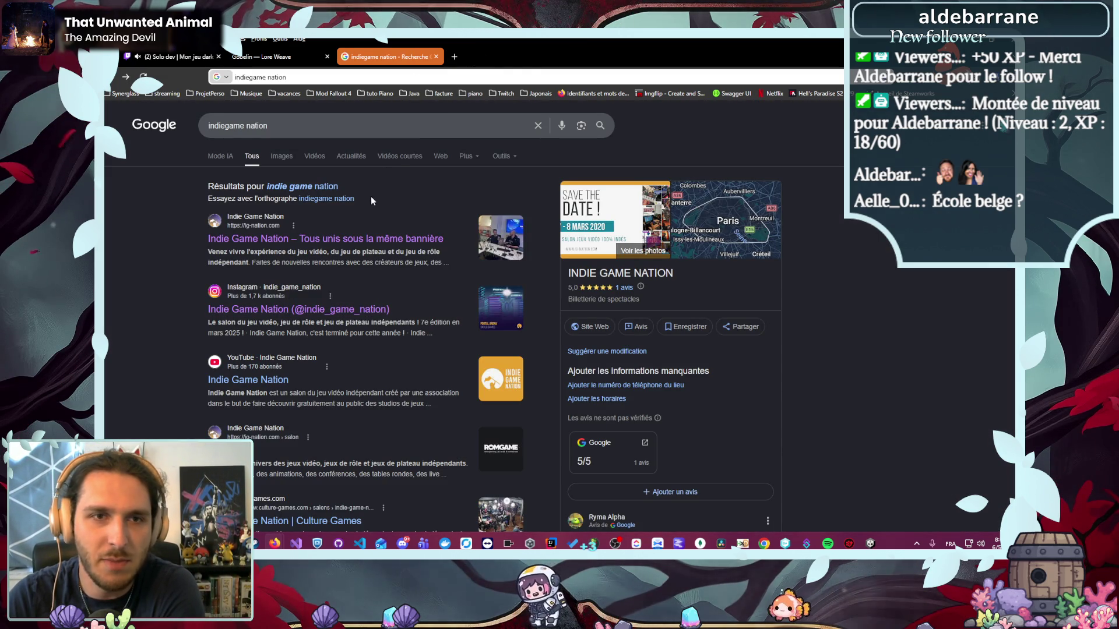
pyautogui.click(375, 236)
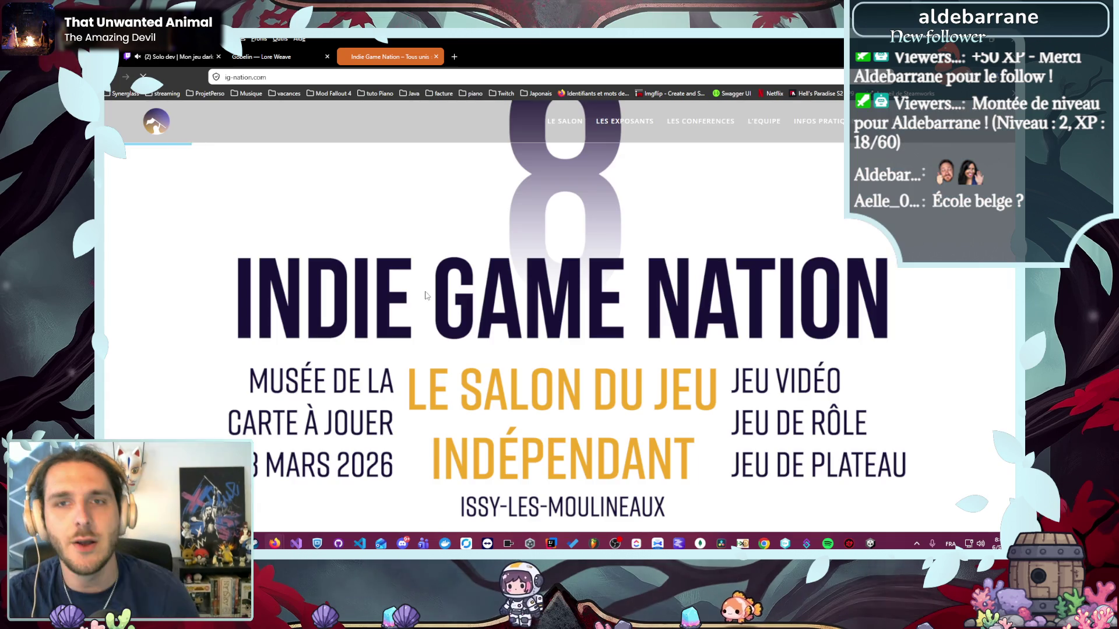
# - Scroll through the Indie Game Nation home page and go to its exhibitors page
pyautogui.scroll(-3, 408, 284)
pyautogui.scroll(-3, 408, 284)
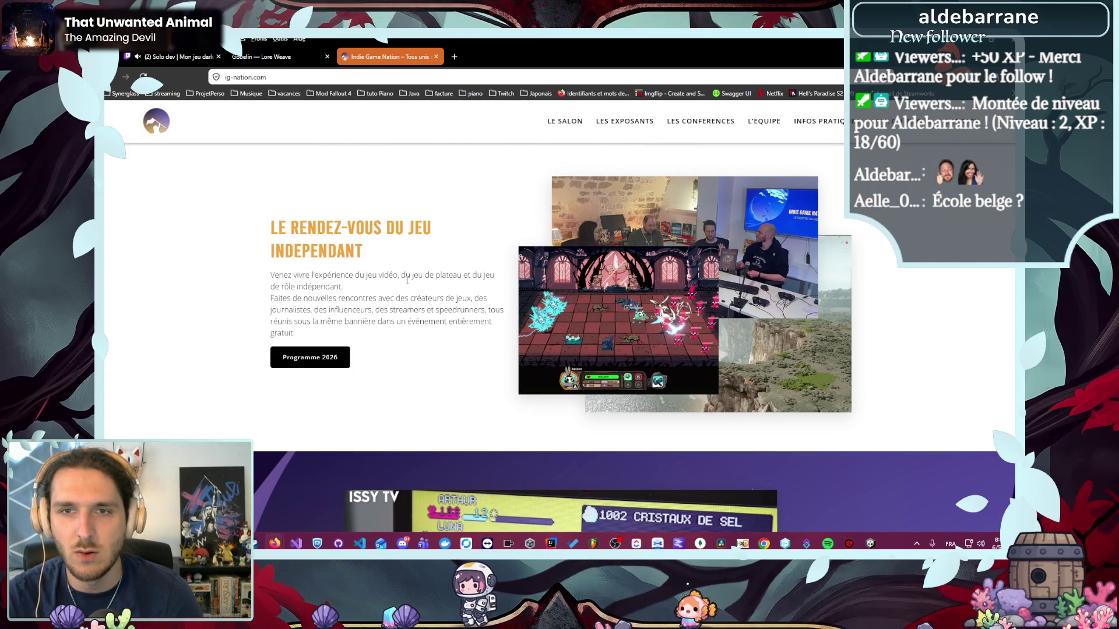
pyautogui.scroll(-3, 463, 229)
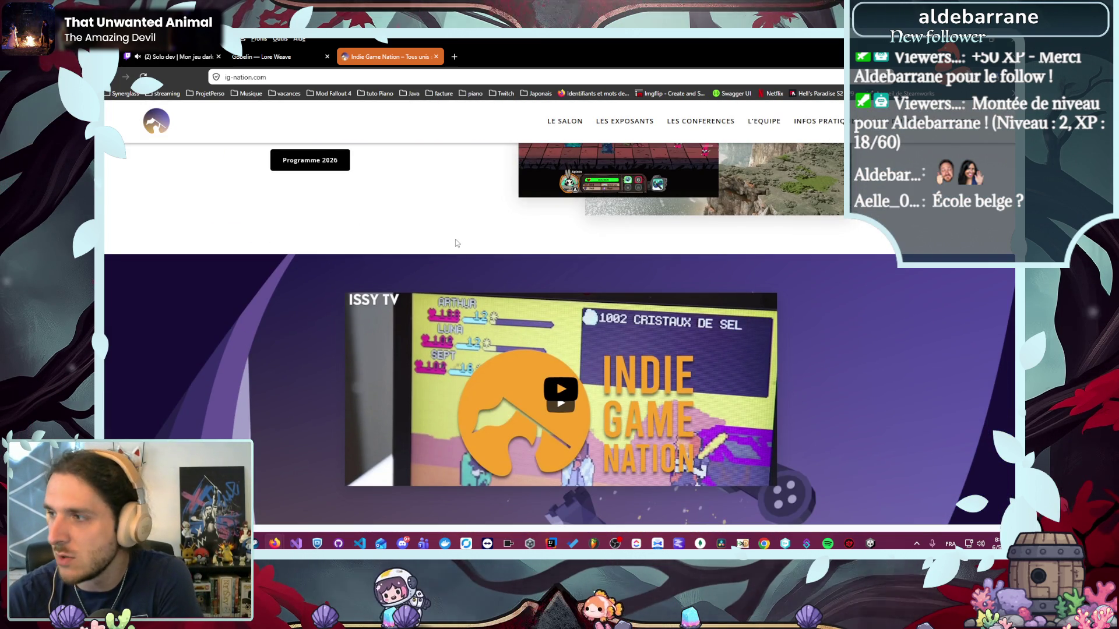
pyautogui.scroll(-5, 456, 239)
pyautogui.scroll(-5, 456, 239)
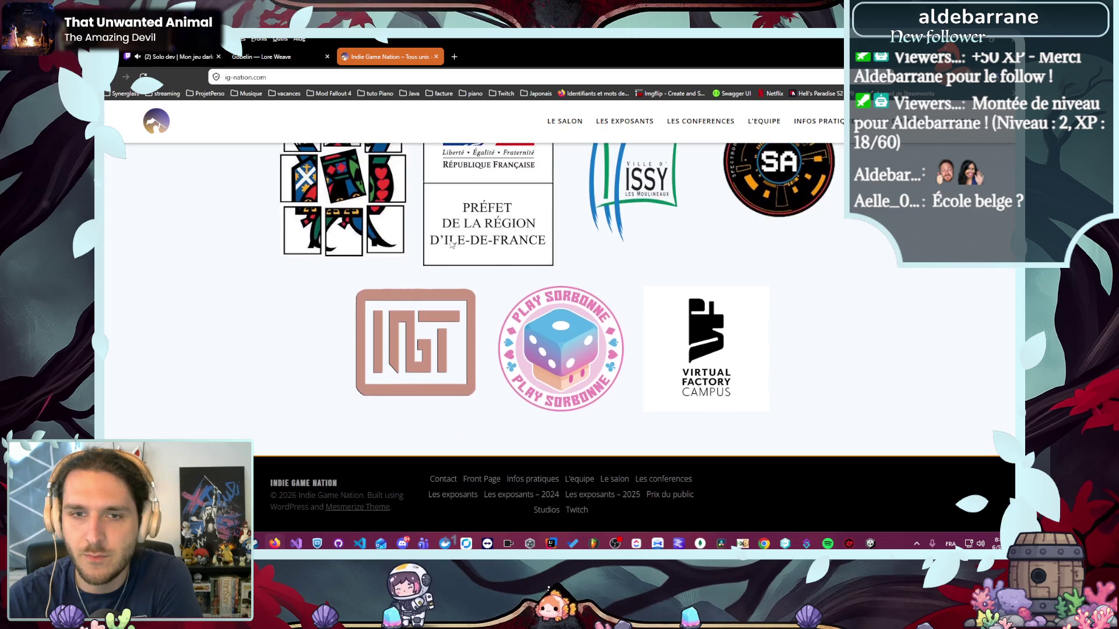
pyautogui.scroll(15, 443, 238)
pyautogui.click(610, 123)
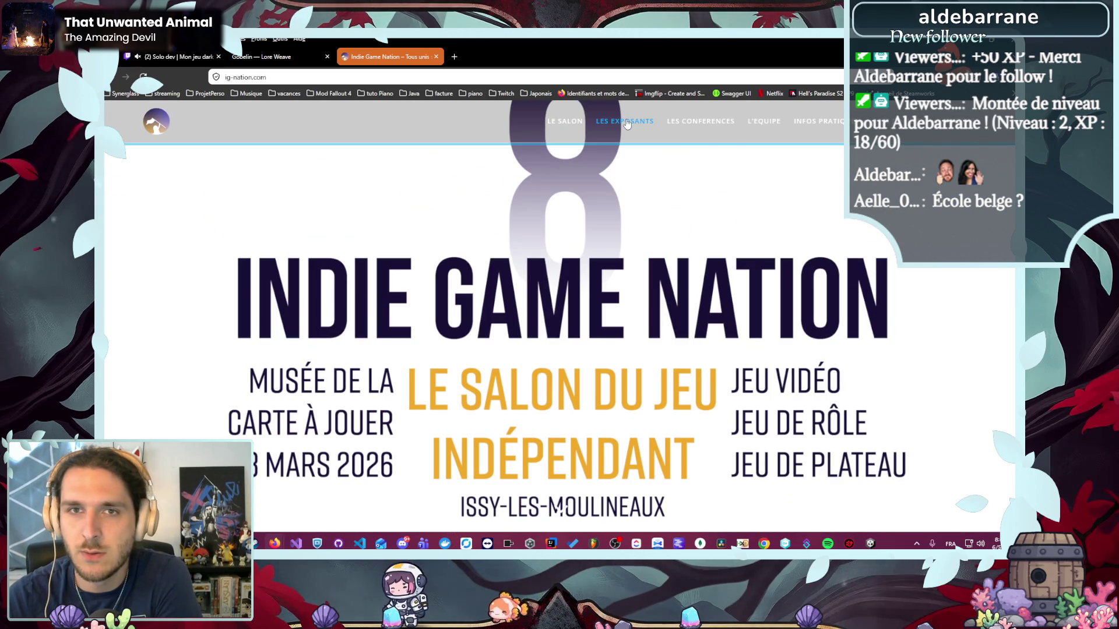
# - Scroll the Les Exposants cards past The Last Dune to M'Ishango, Kintsugi and Stonewards
pyautogui.scroll(-5, 382, 220)
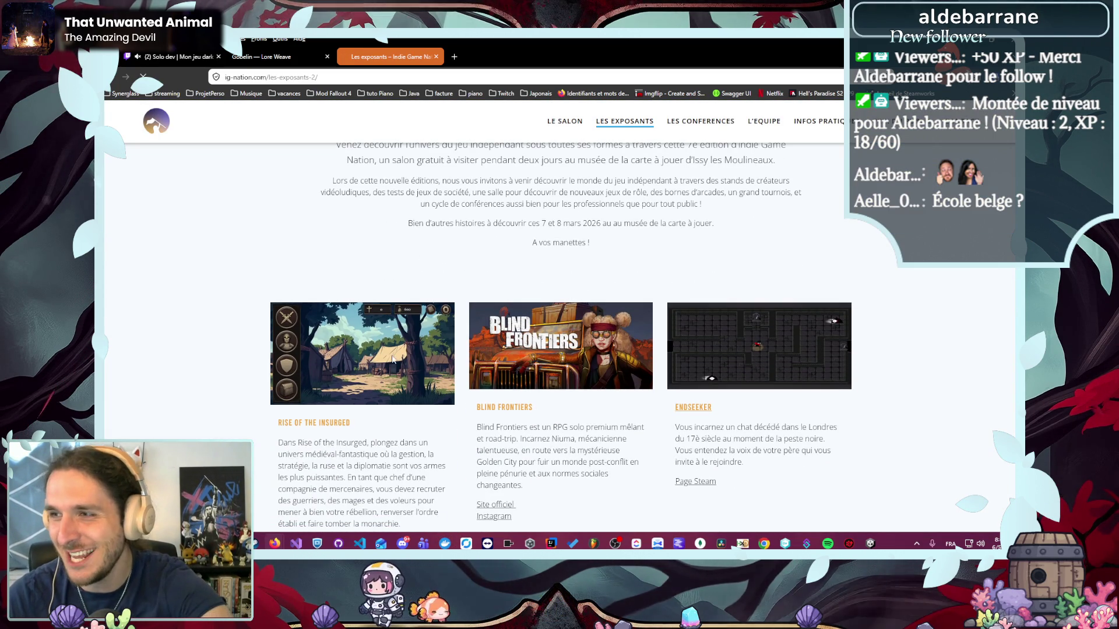
pyautogui.scroll(-1, 369, 385)
pyautogui.scroll(-2, 349, 341)
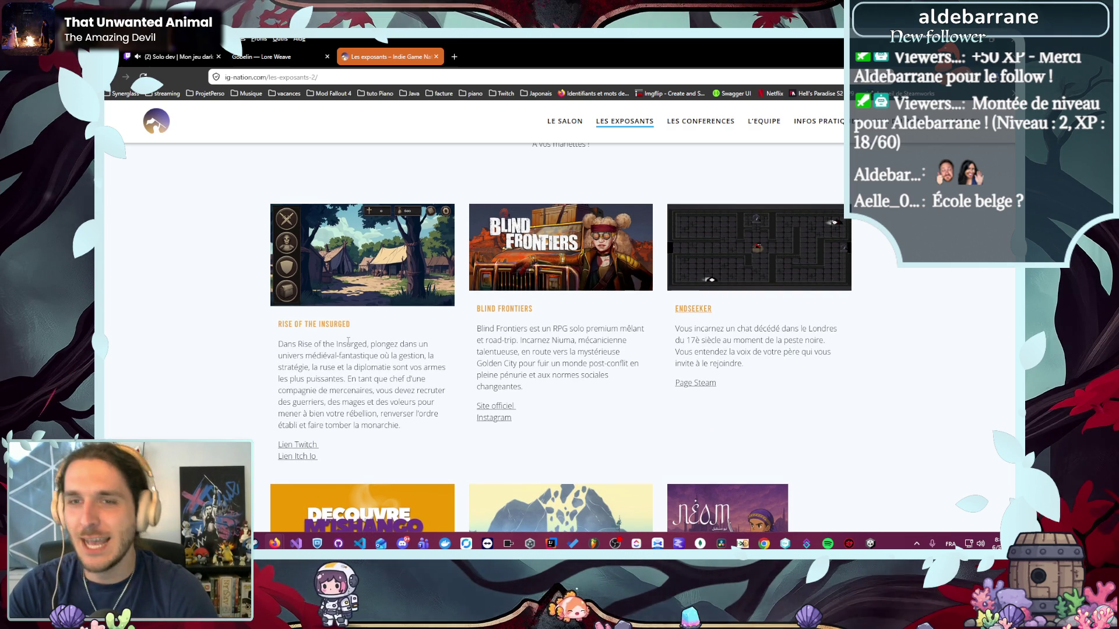
pyautogui.scroll(-5, 405, 423)
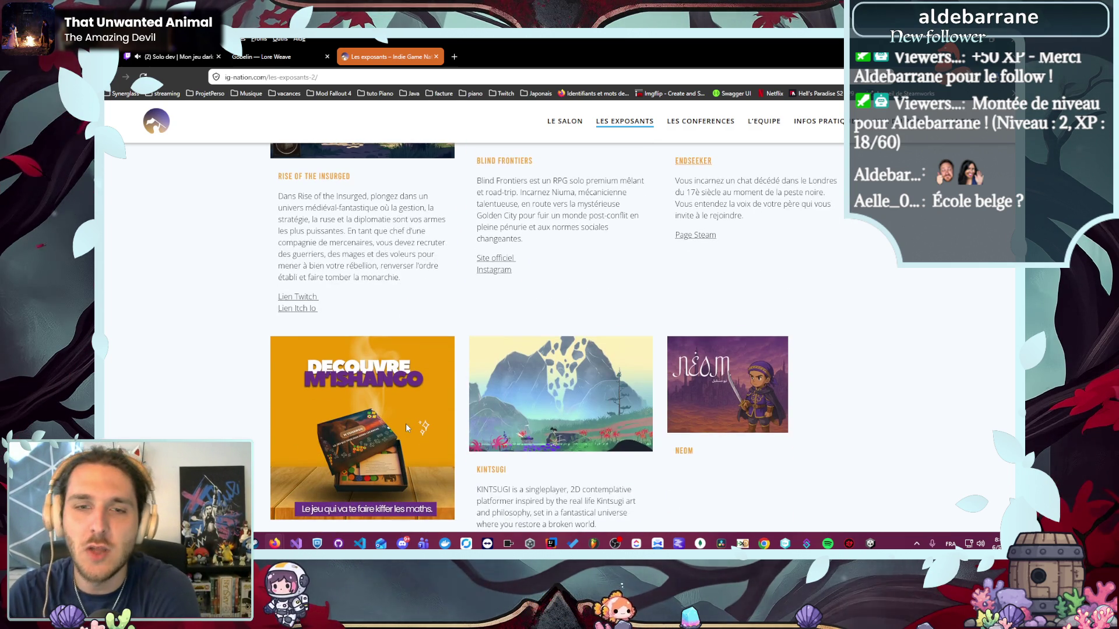
pyautogui.scroll(-9, 528, 377)
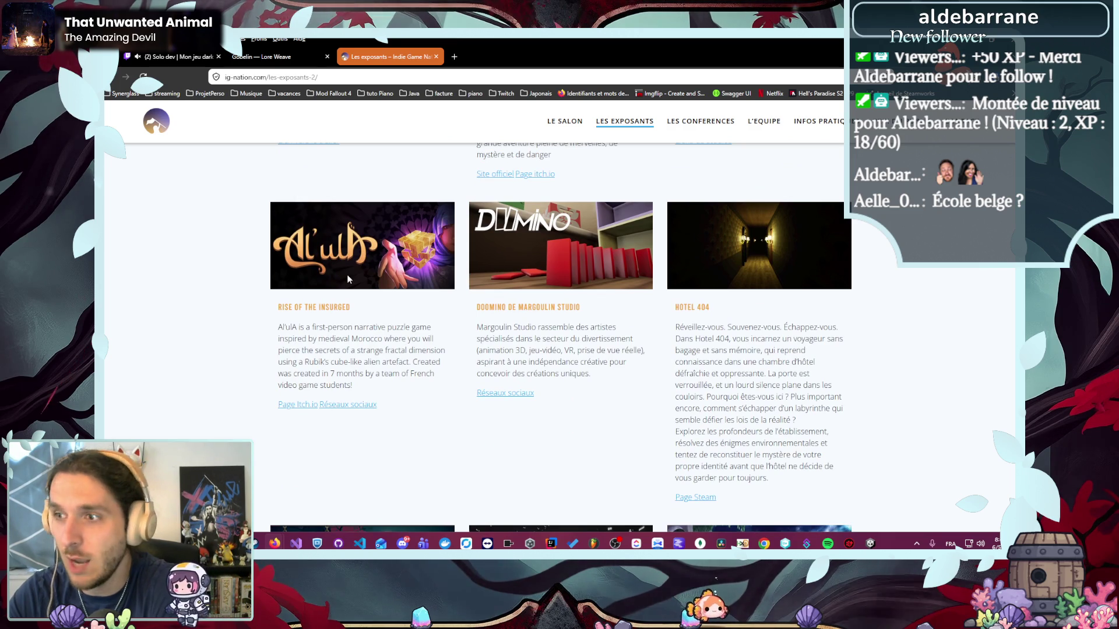
pyautogui.scroll(-3, 364, 315)
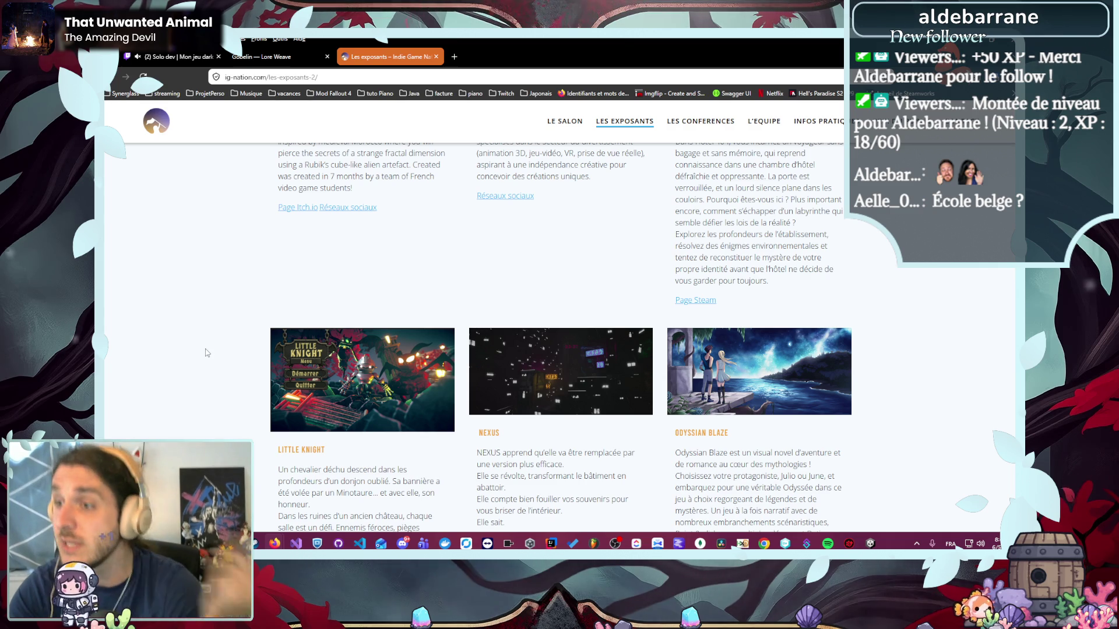
pyautogui.scroll(-5, 209, 357)
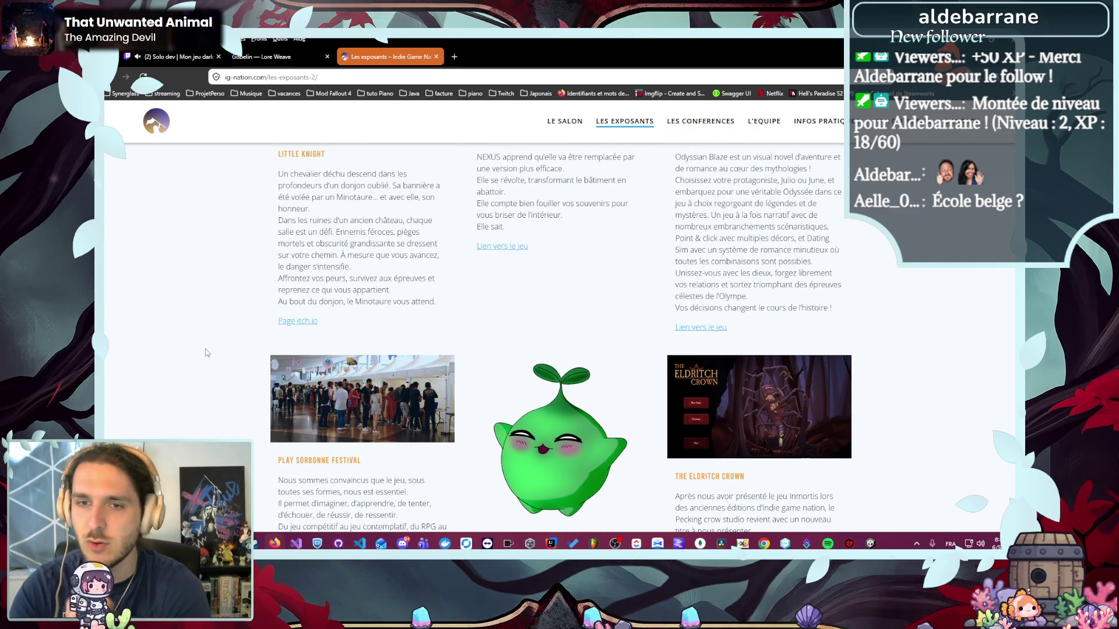
pyautogui.scroll(-2, 205, 353)
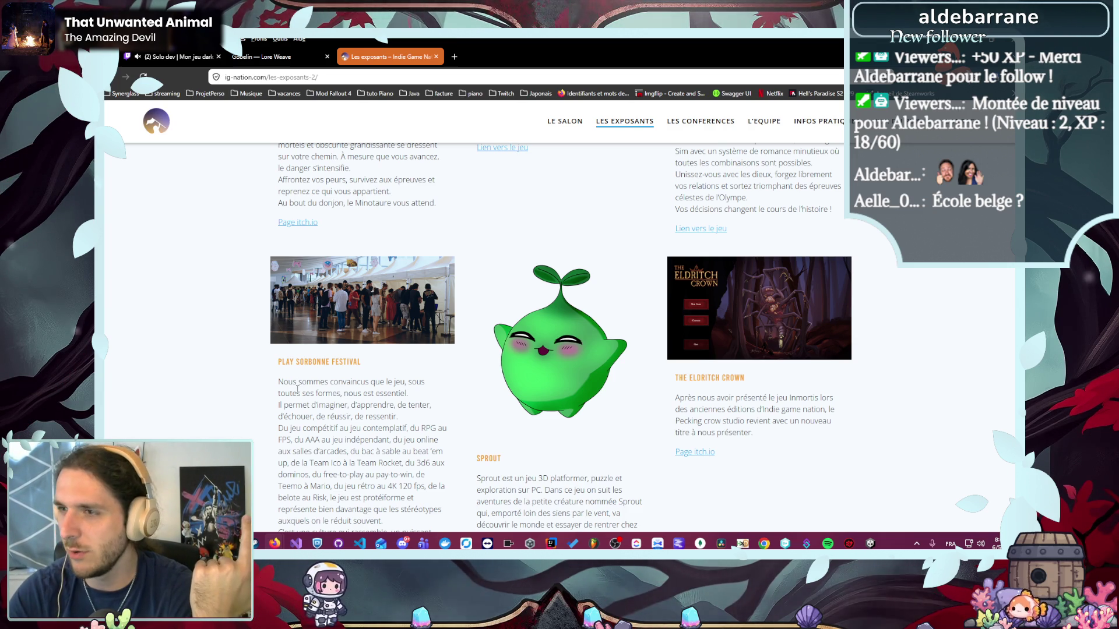
pyautogui.scroll(-3, 298, 388)
pyautogui.scroll(-4, 298, 389)
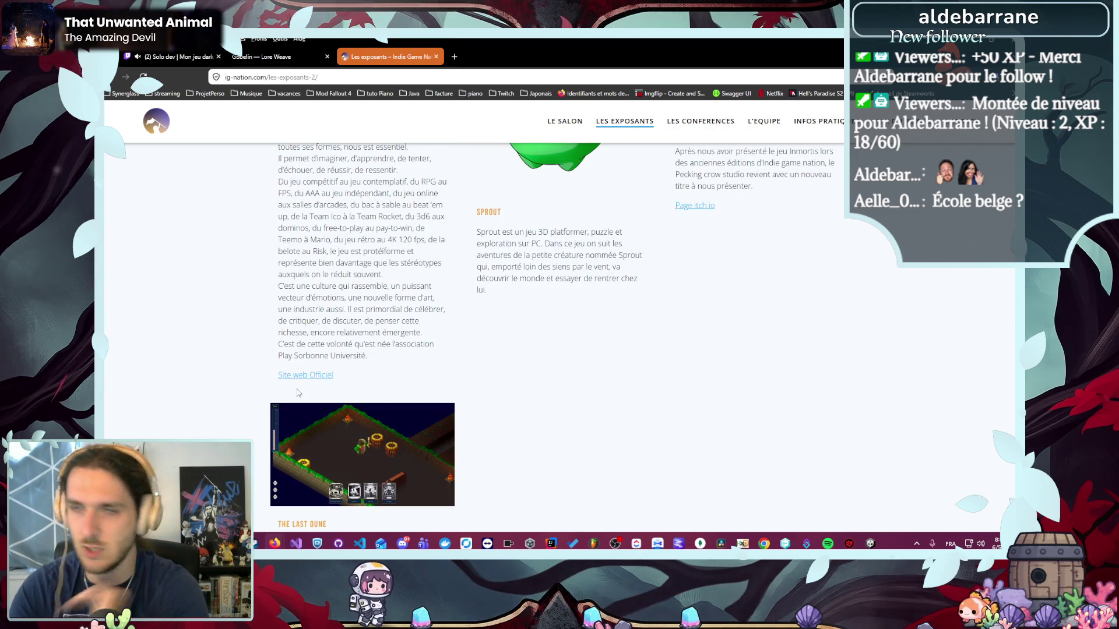
pyautogui.scroll(-3, 303, 409)
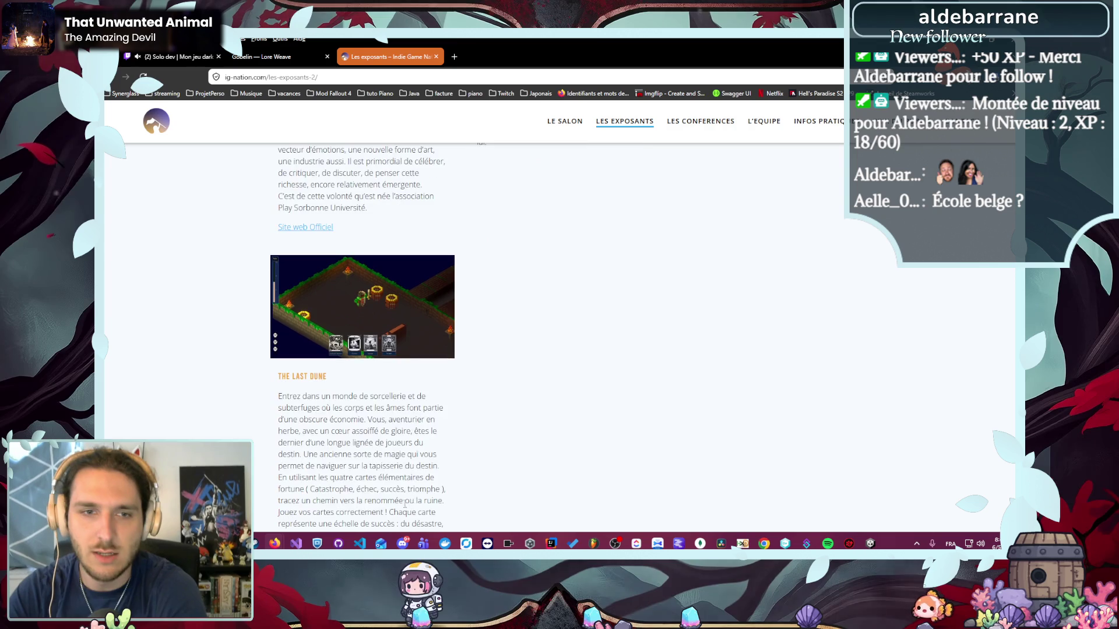
pyautogui.scroll(-3, 481, 443)
pyautogui.scroll(-2, 480, 447)
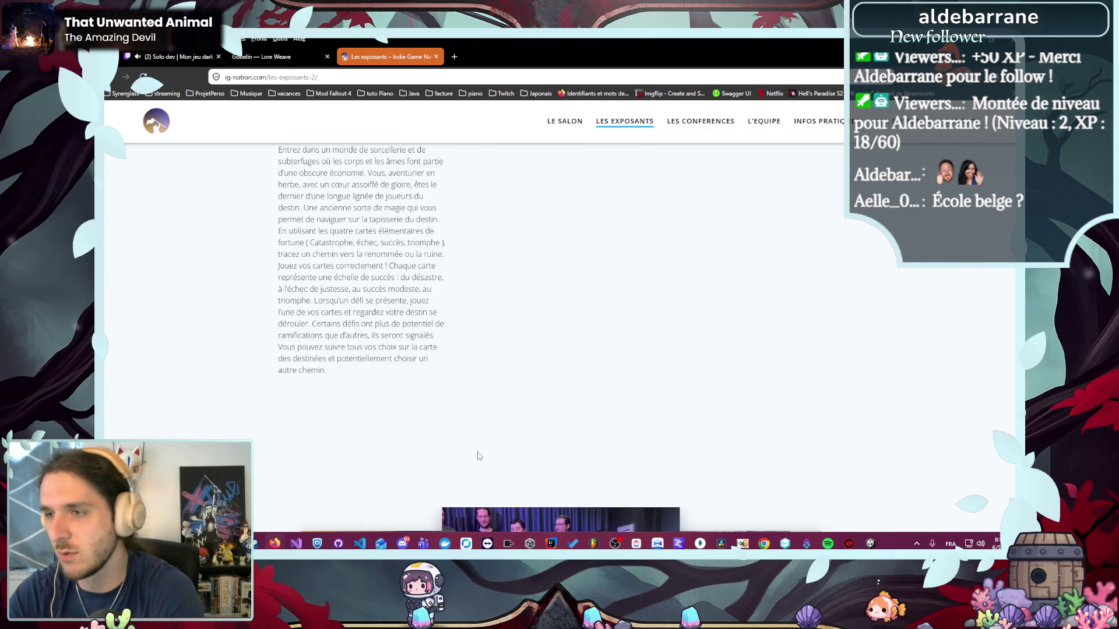
pyautogui.scroll(2, 477, 452)
pyautogui.scroll(-6, 478, 452)
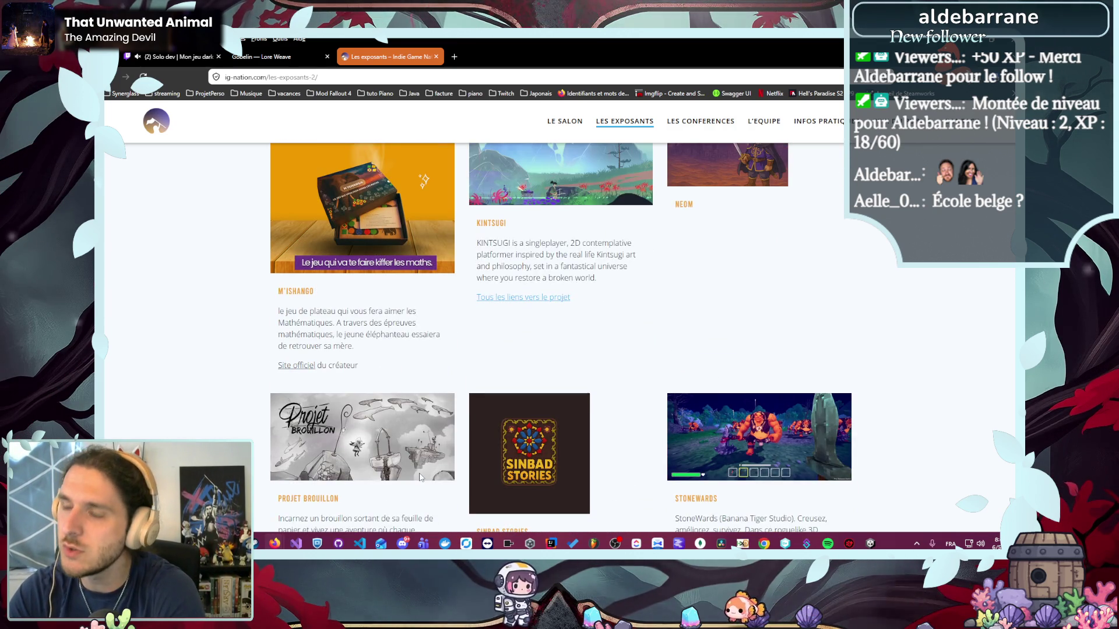
pyautogui.scroll(10, 418, 475)
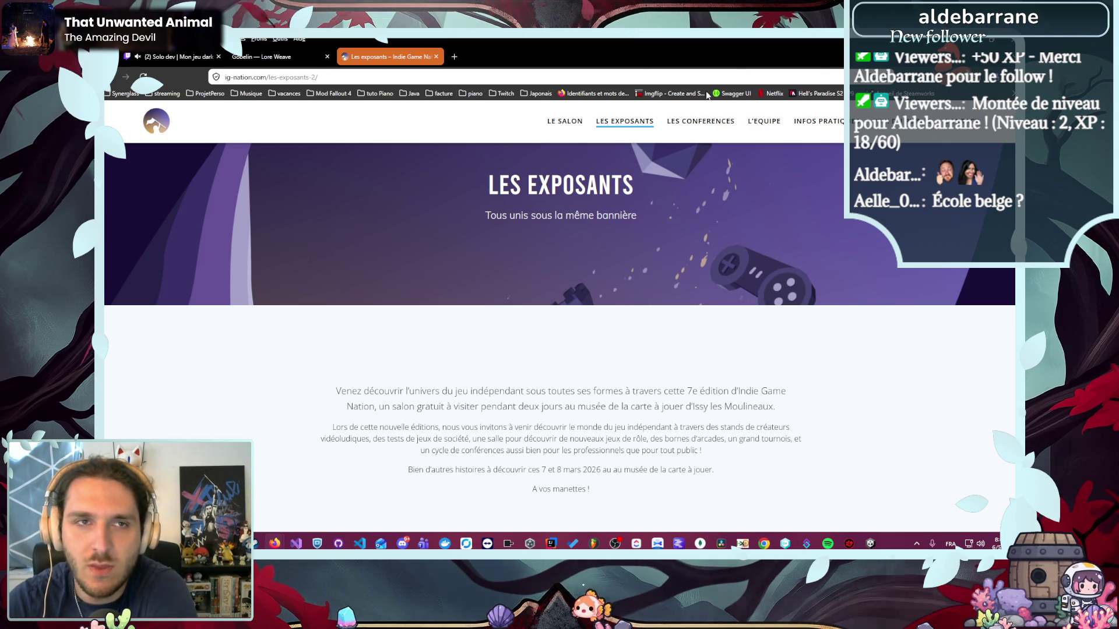
# - Hide Firefox to show the desktop, then bring it back from the taskbar
pyautogui.press('super+d')
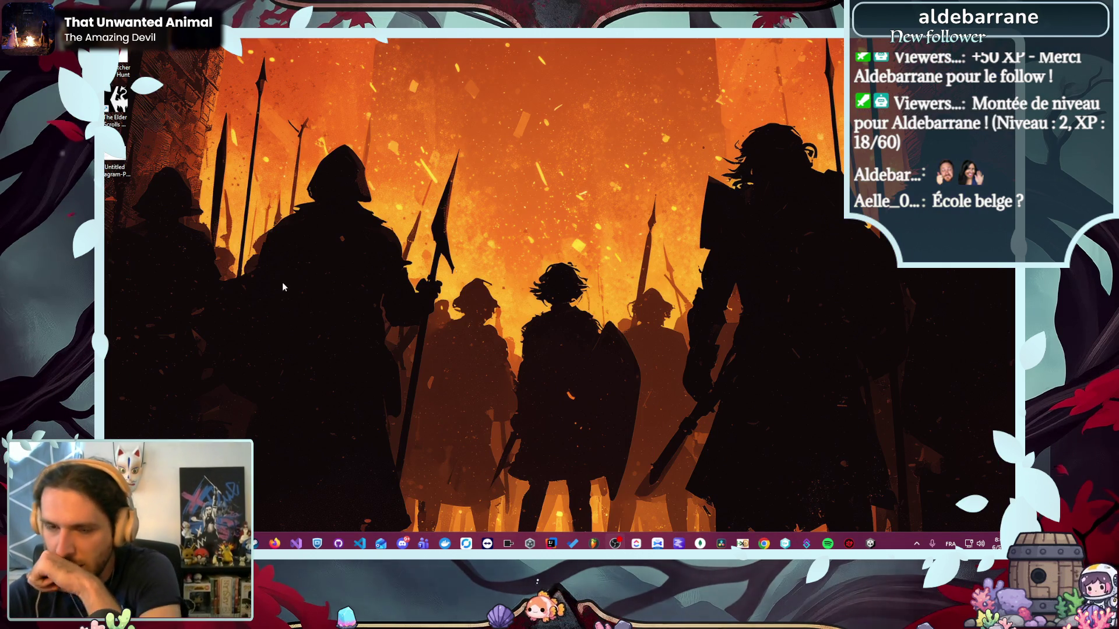
pyautogui.moveTo(275, 543)
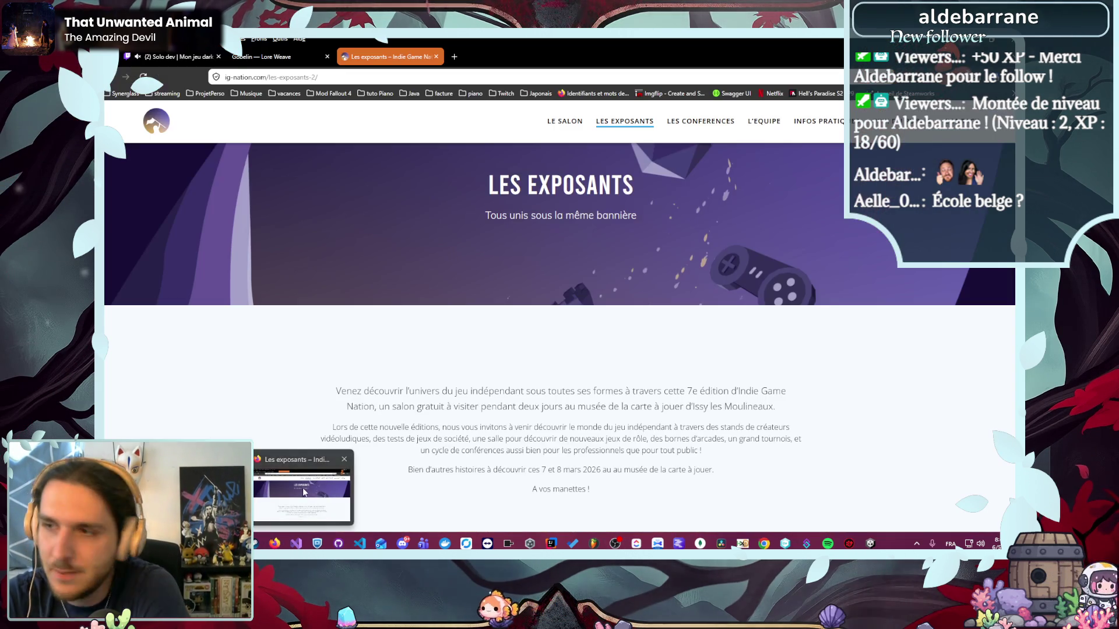
pyautogui.click(303, 492)
# - In Lore Weave, rename the 'Sans nom' node to 'Première mission gobelin'
pyautogui.click(263, 57)
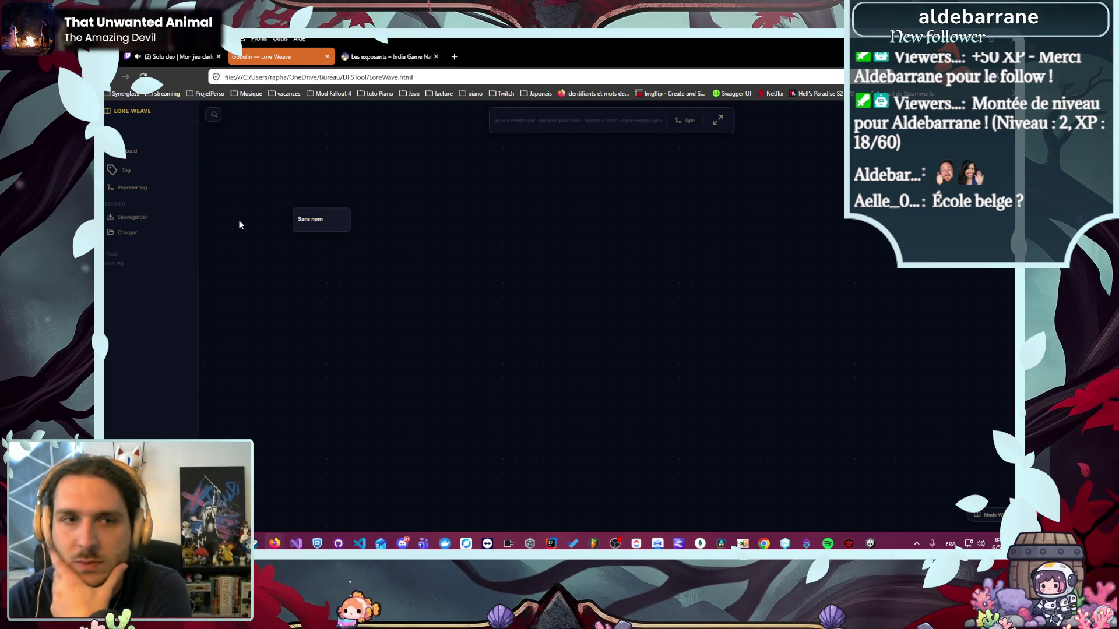
pyautogui.click(319, 221)
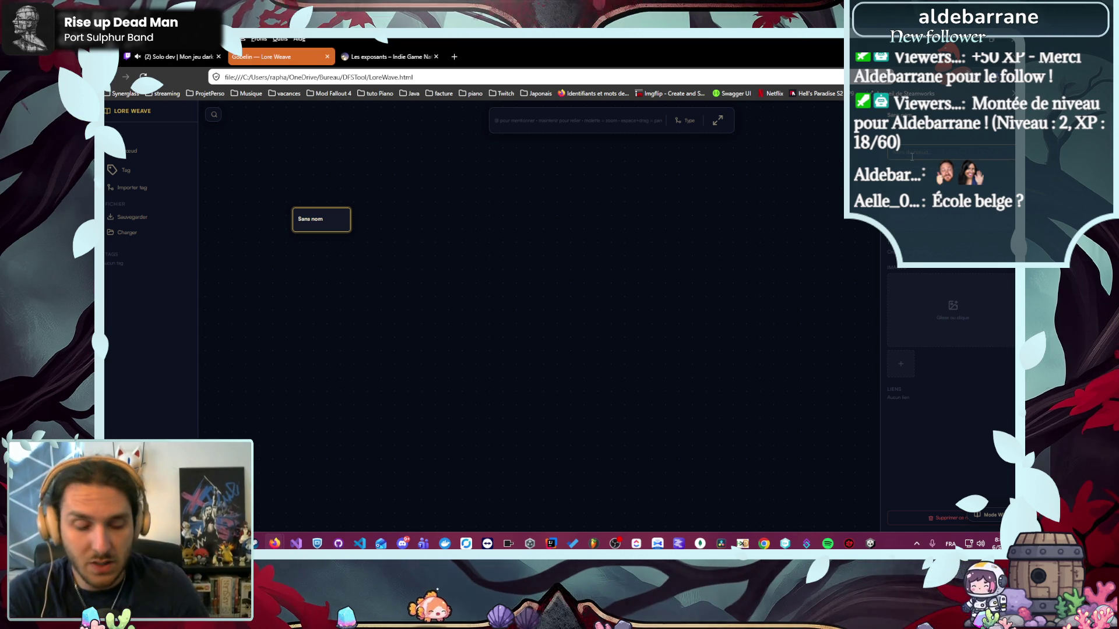
pyautogui.write('Première mission gobeli')
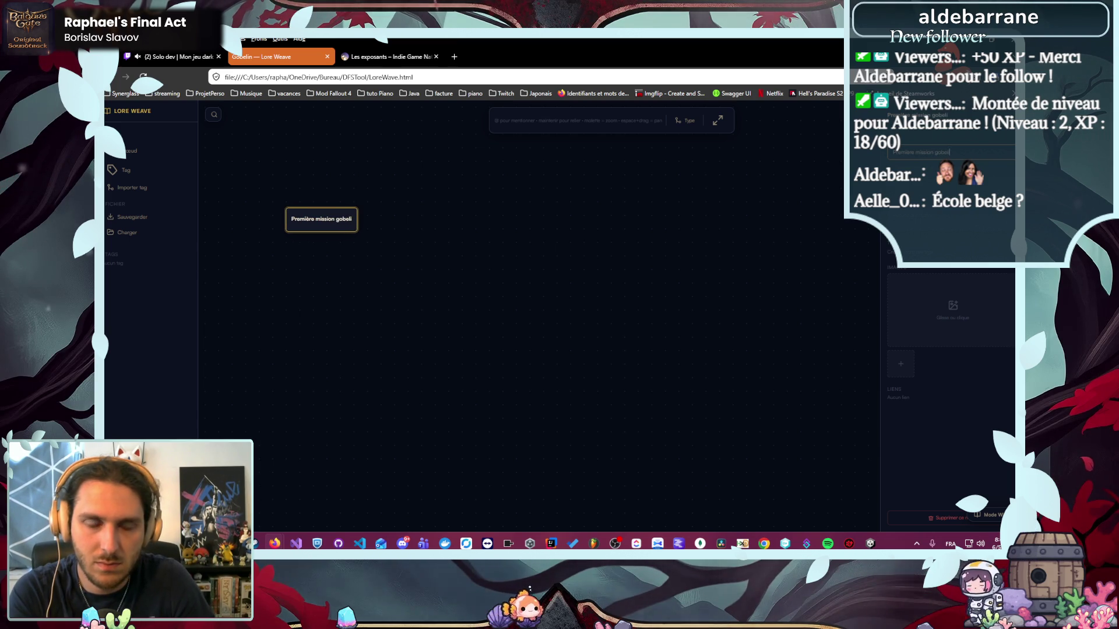
pyautogui.write('n')
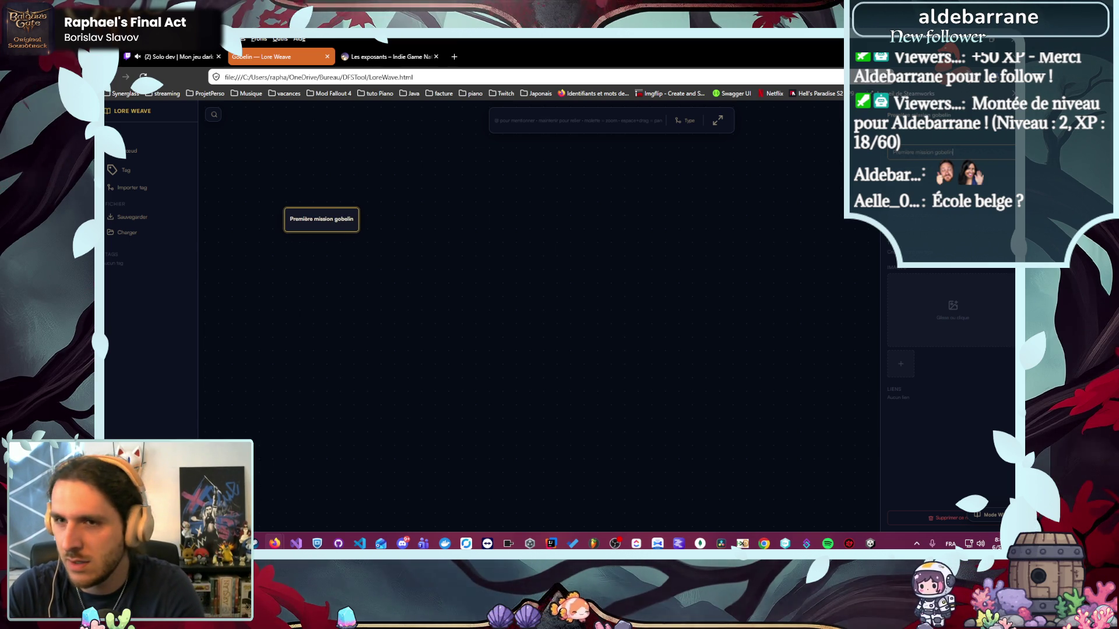
# - Give the node the description 'Proposé par des gardes prévenant d'attaque gobelin'
pyautogui.click(983, 215)
pyautogui.write('Proposé')
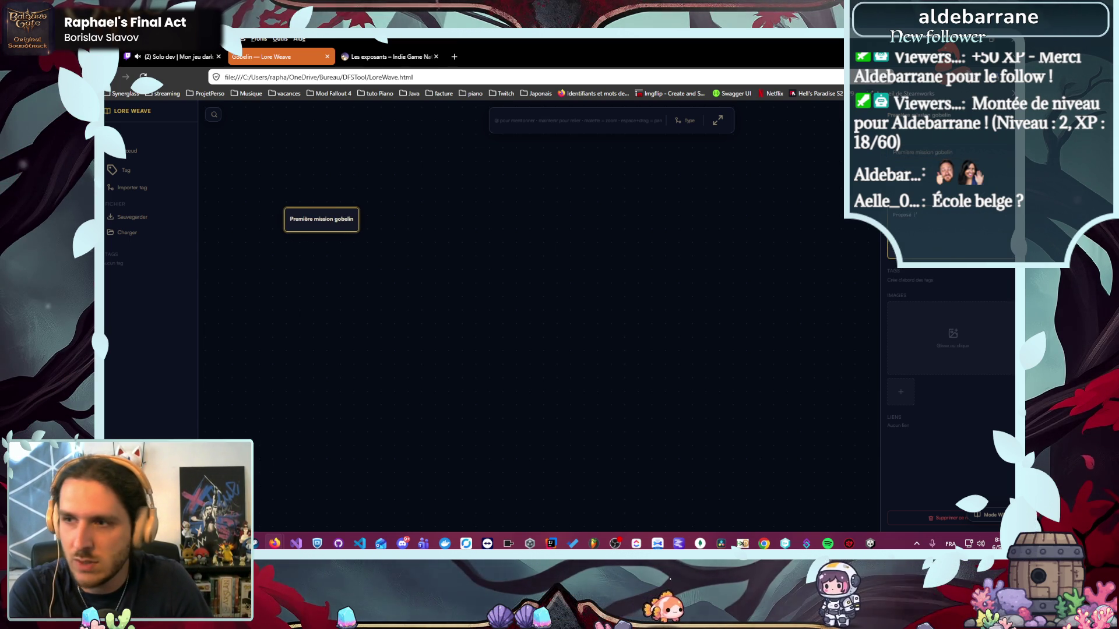
pyautogui.write(' par des gard')
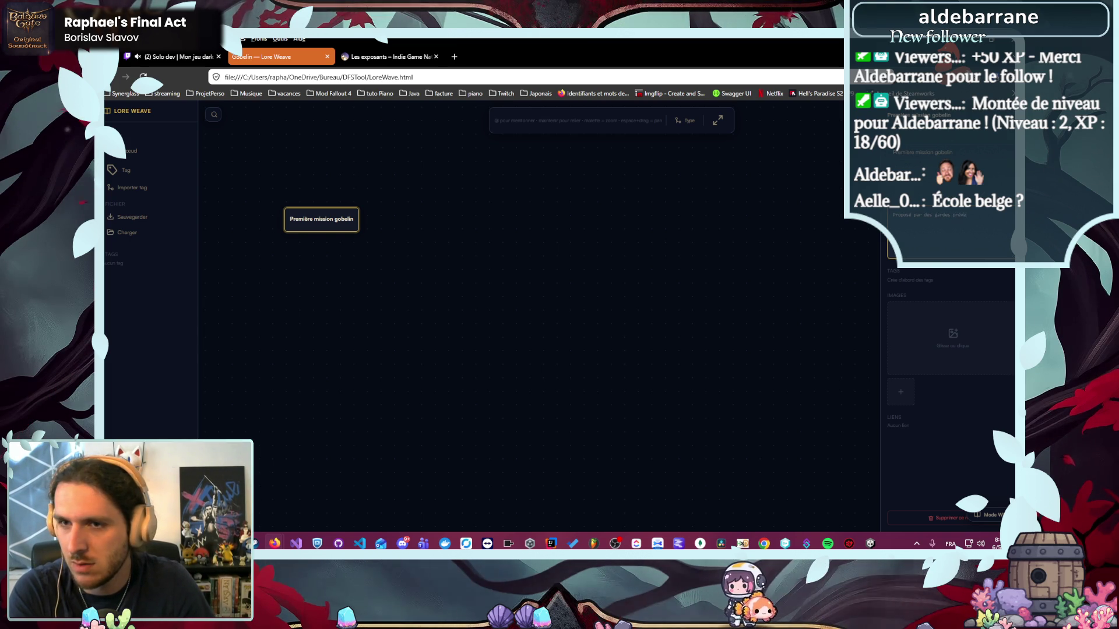
pyautogui.write("es prévenant d'attaqu")
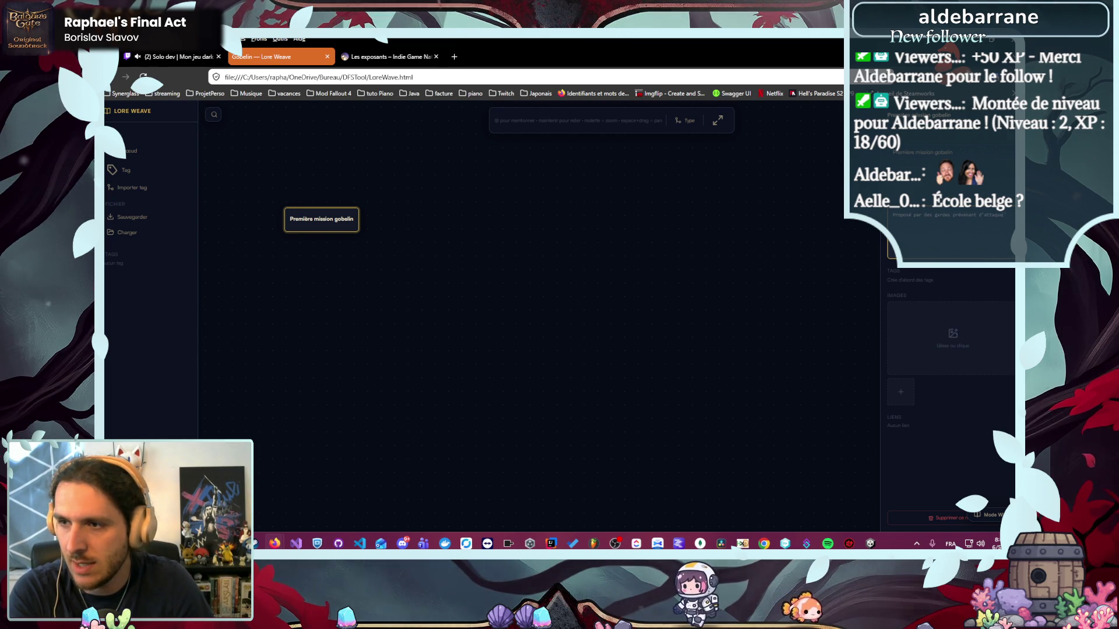
pyautogui.write('e gobeline')
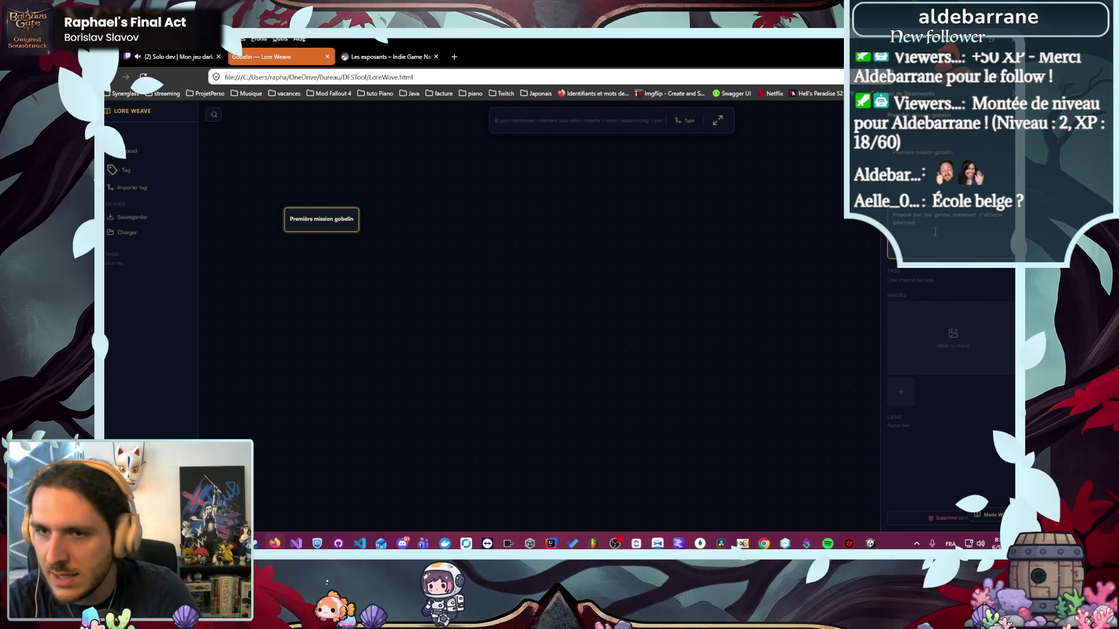
pyautogui.moveTo(933, 243); pyautogui.dragTo(903, 189)
# - Deselect the node, add a new untitled node to the canvas, and switch to Unity
pyautogui.click(816, 200)
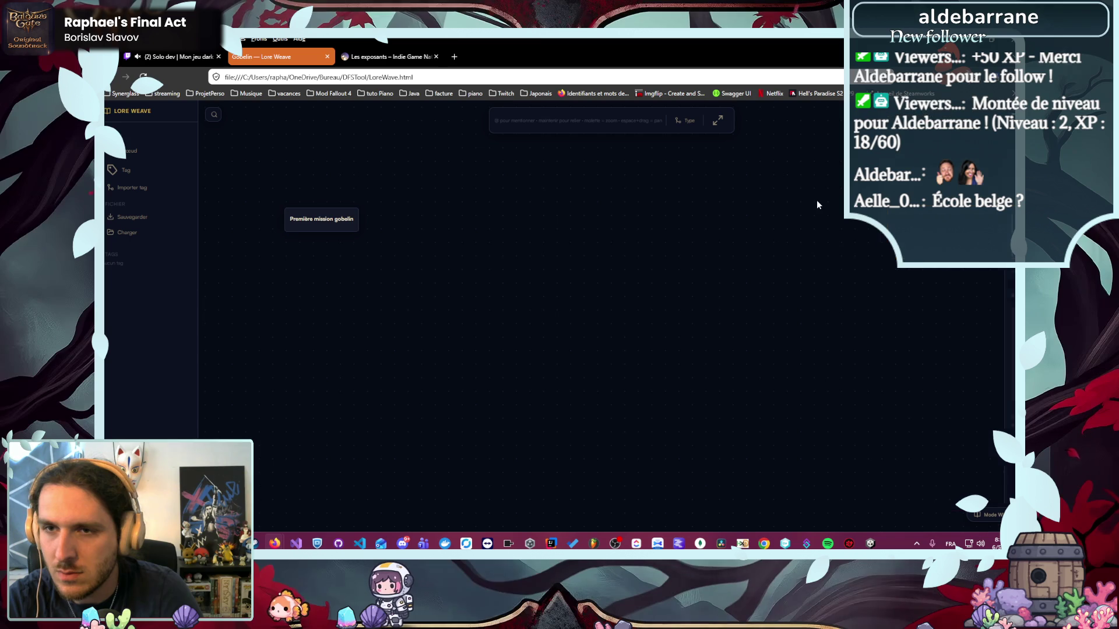
pyautogui.doubleClick(609, 266)
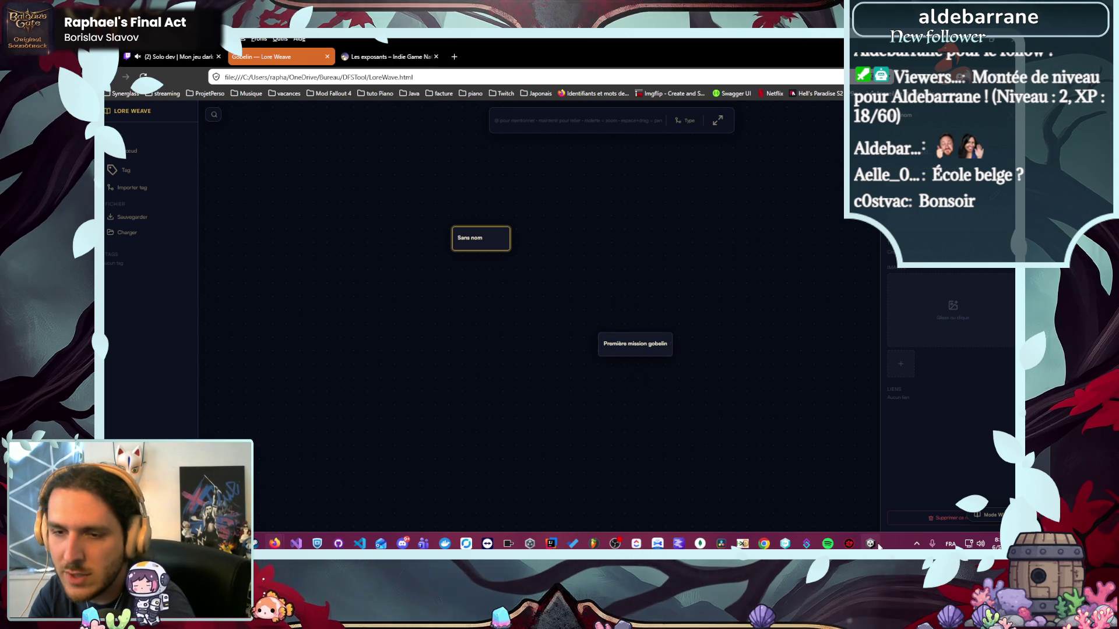
pyautogui.hotkey('alt', 'Tab')
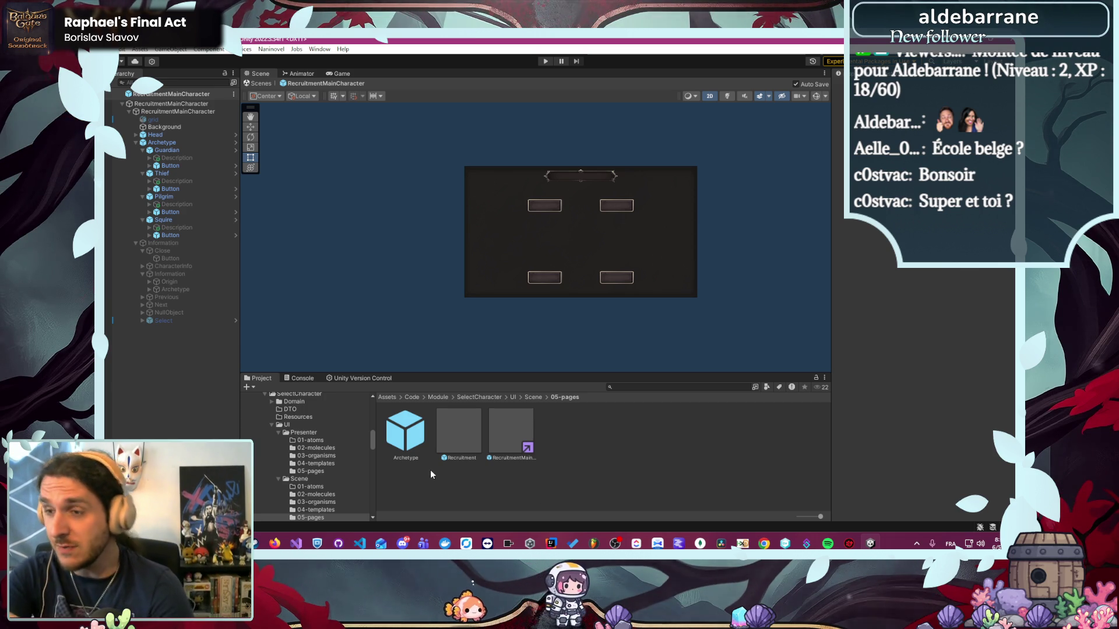
# - Open the Steam library from the taskbar and switch over to the game window
pyautogui.click(255, 544)
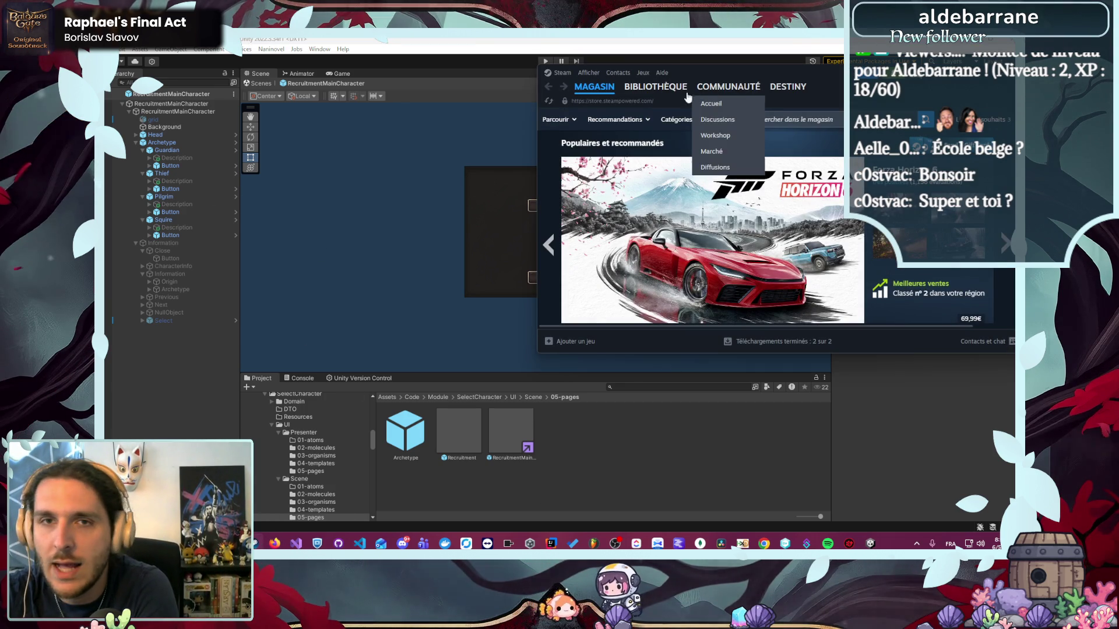
pyautogui.click(662, 87)
pyautogui.hotkey('alt', 'Tab')
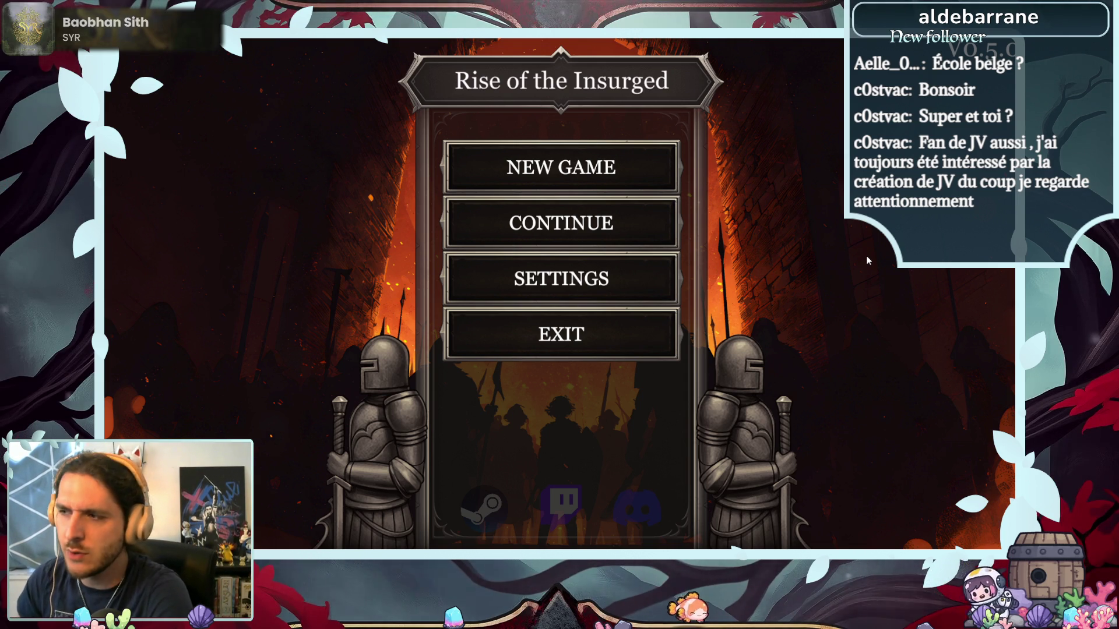
# - Start a new game with a character named 'Viktor' and open the Training screen
pyautogui.click(614, 184)
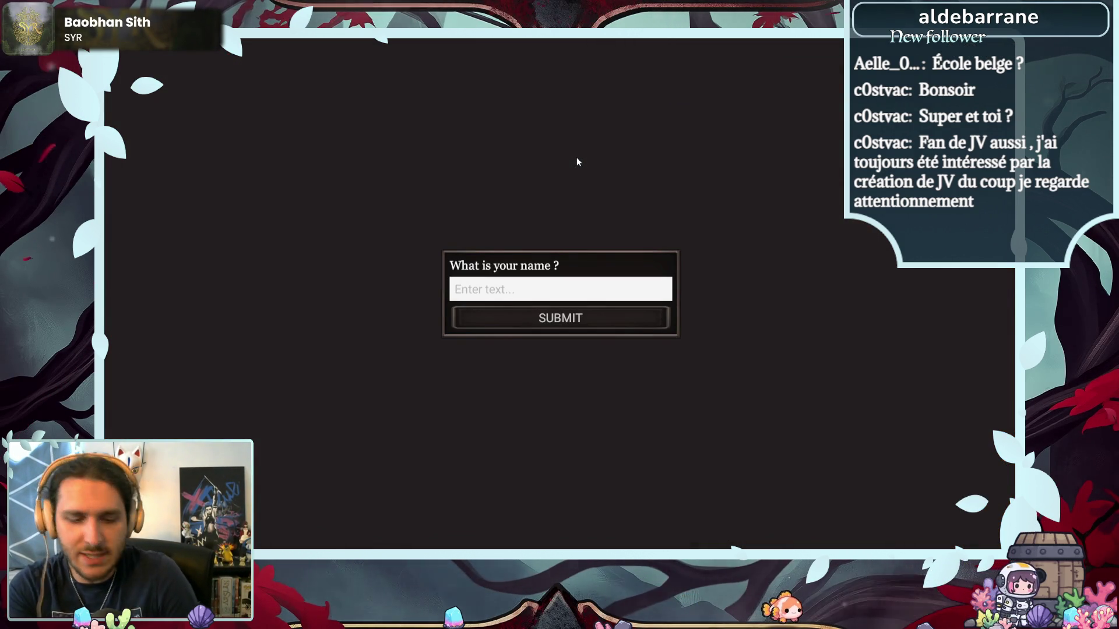
pyautogui.write('Viktor')
pyautogui.press('Return')
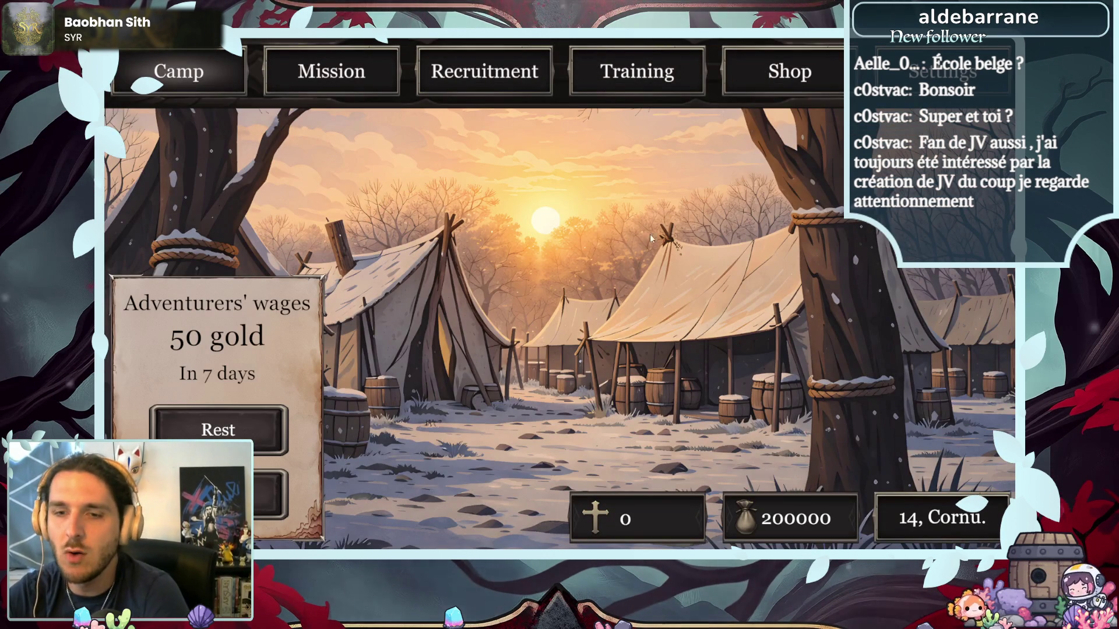
pyautogui.click(634, 89)
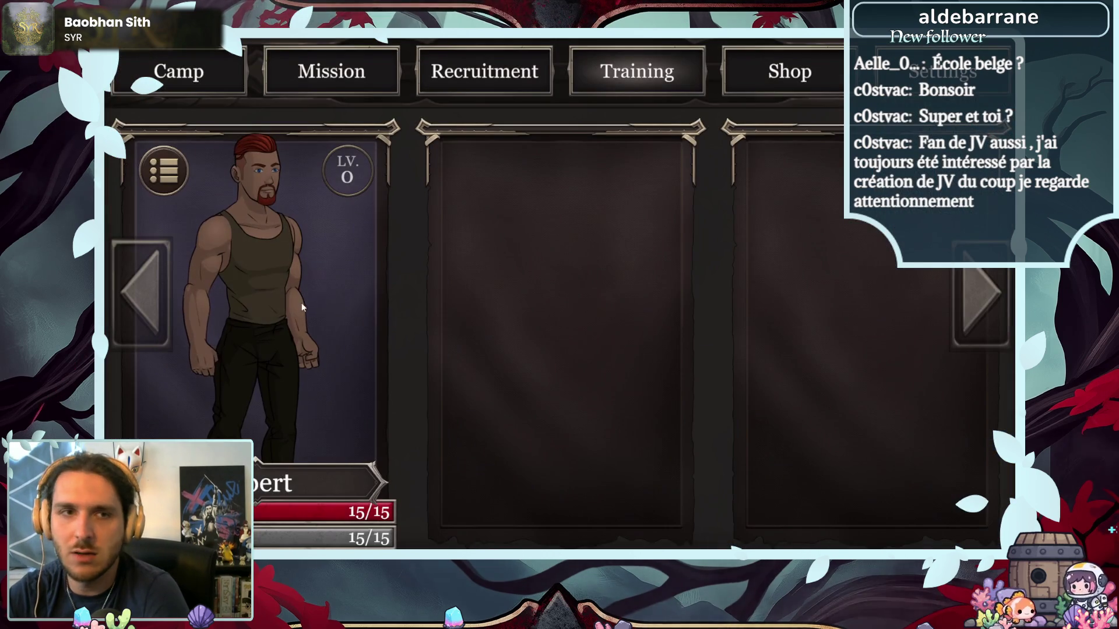
# - Raise Albert's Strength to 20 and confirm, bringing him to level 20 with 60 health
pyautogui.click(302, 298)
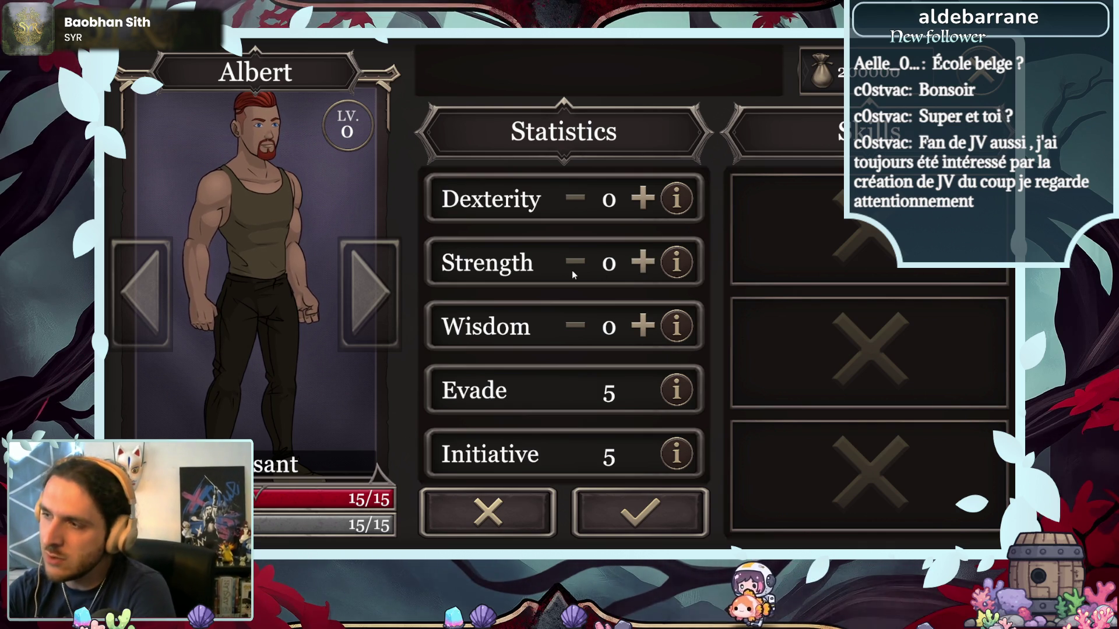
pyautogui.click(626, 263)
pyautogui.doubleClick(631, 266)
pyautogui.tripleClick(631, 266)
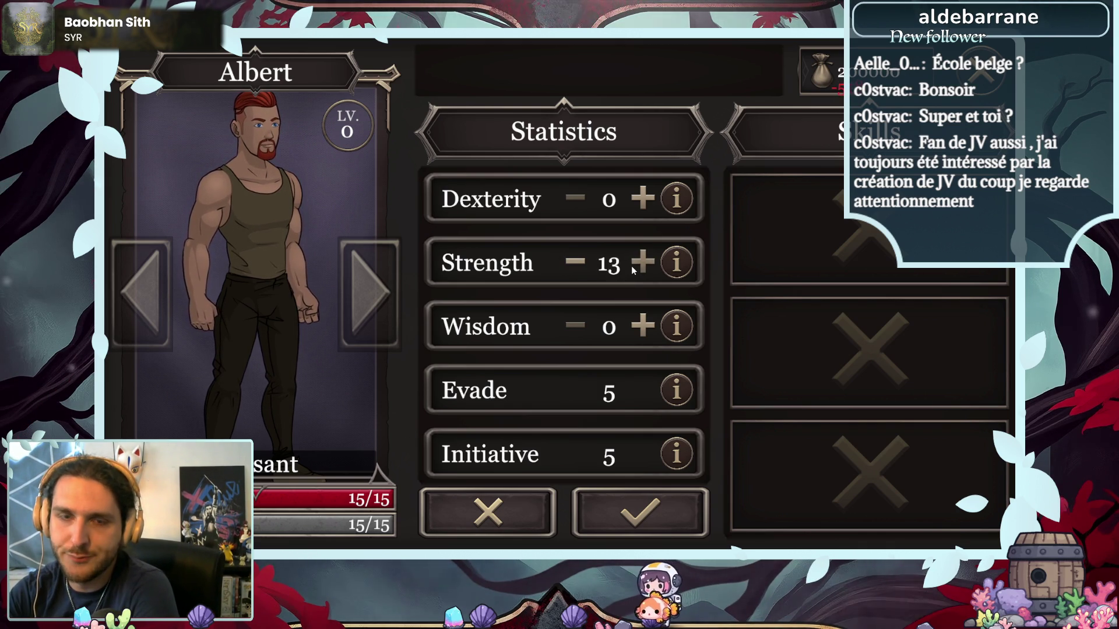
pyautogui.doubleClick(631, 266)
pyautogui.doubleClick(631, 266)
pyautogui.click(647, 511)
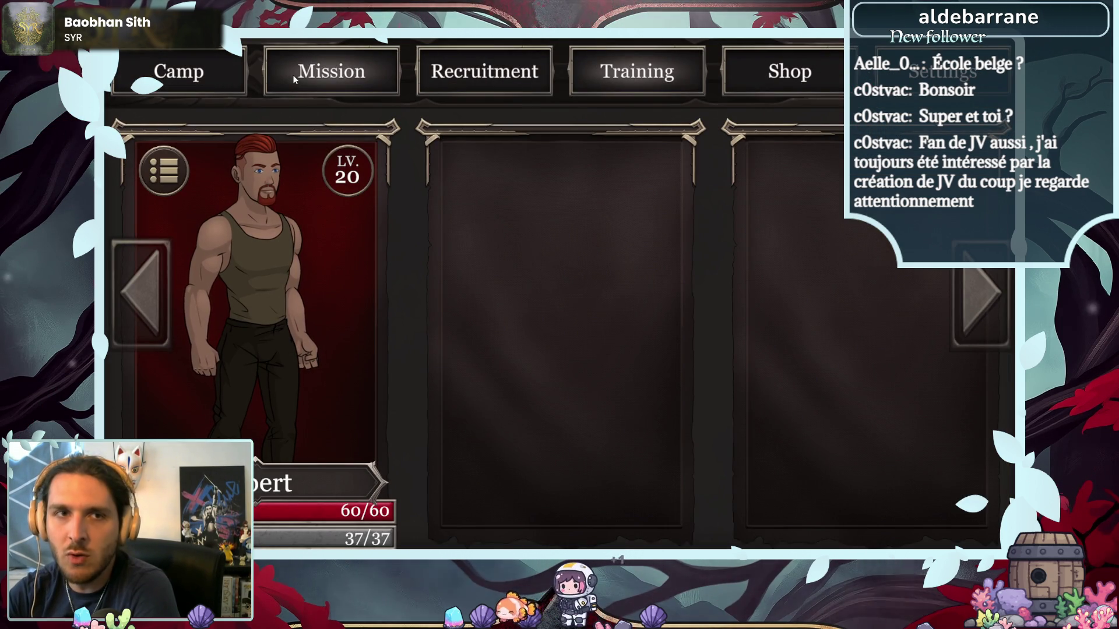
# - Choose the Arena mission, send Albert in, and begin the fight against the axe-wielder
pyautogui.click(316, 77)
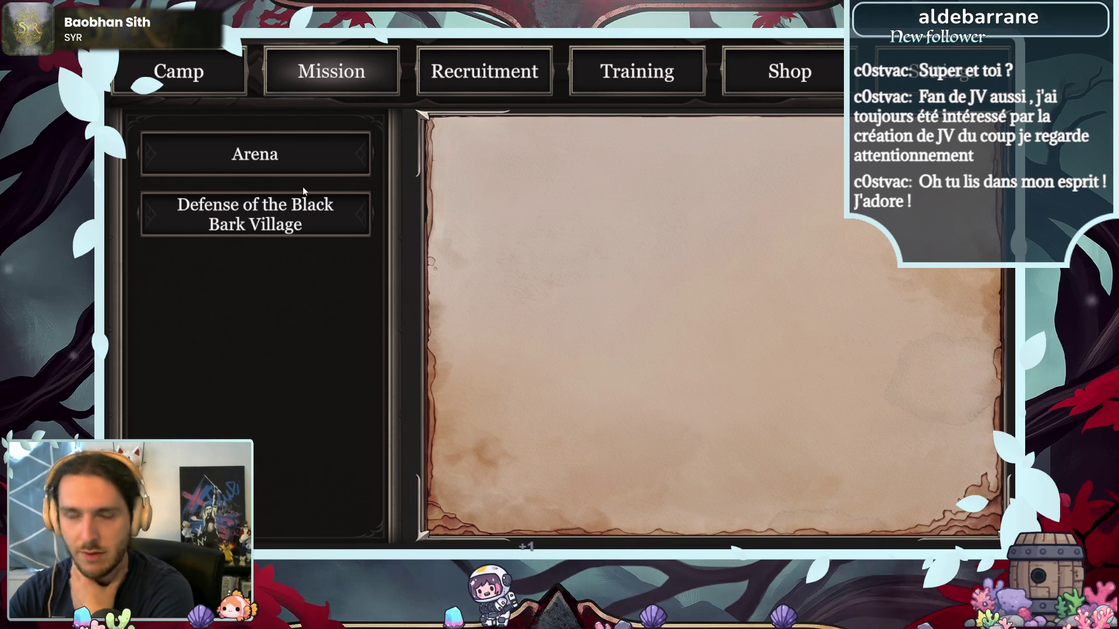
pyautogui.click(258, 155)
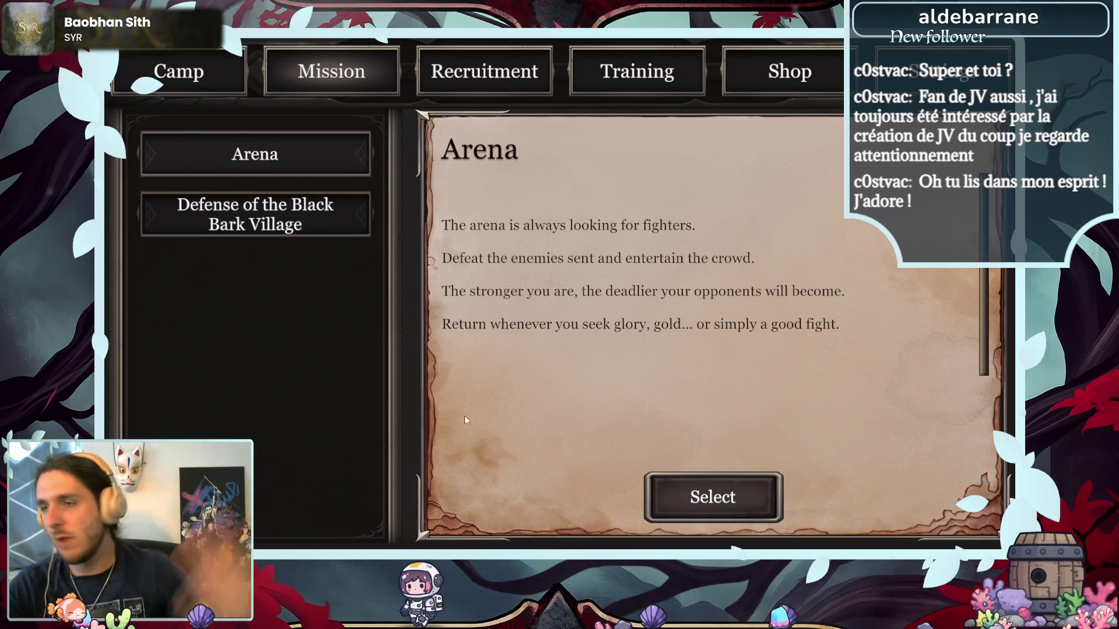
pyautogui.click(694, 495)
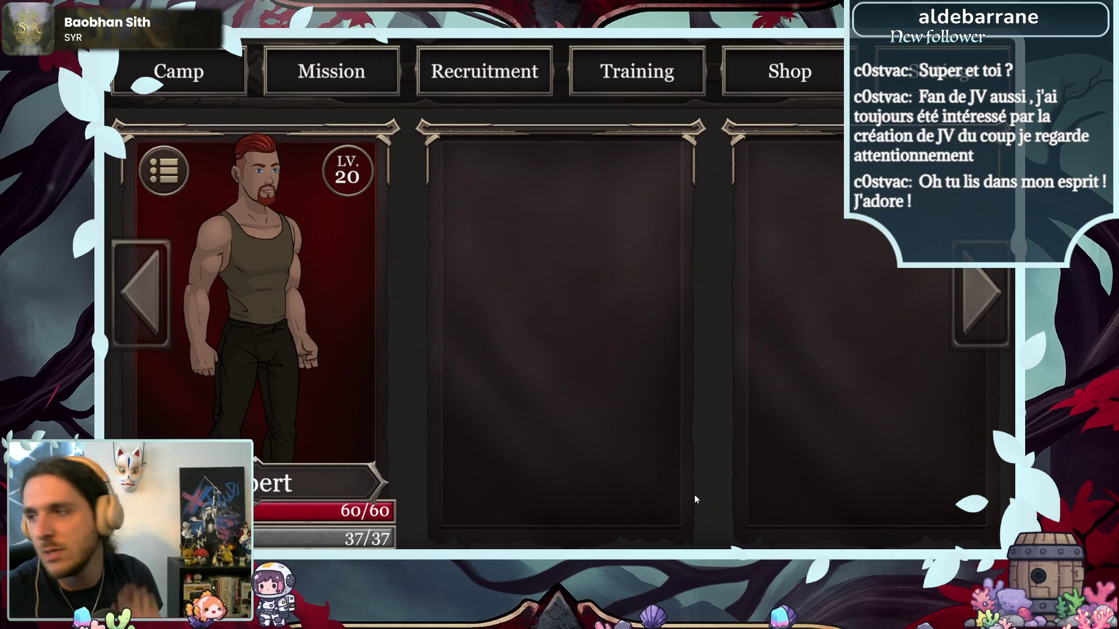
pyautogui.click(236, 338)
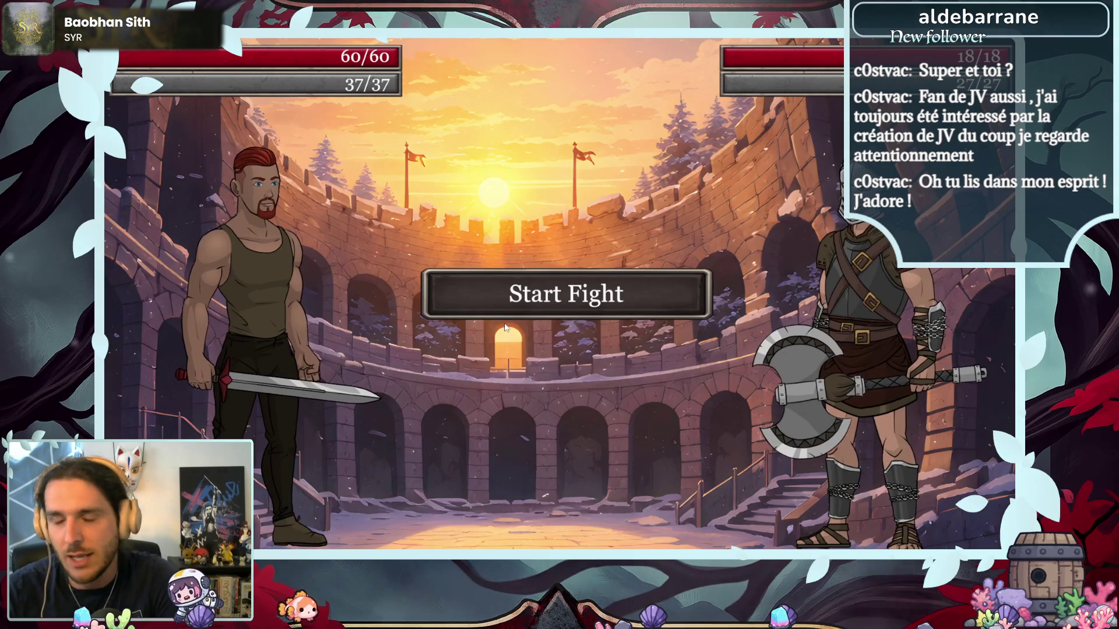
pyautogui.click(502, 302)
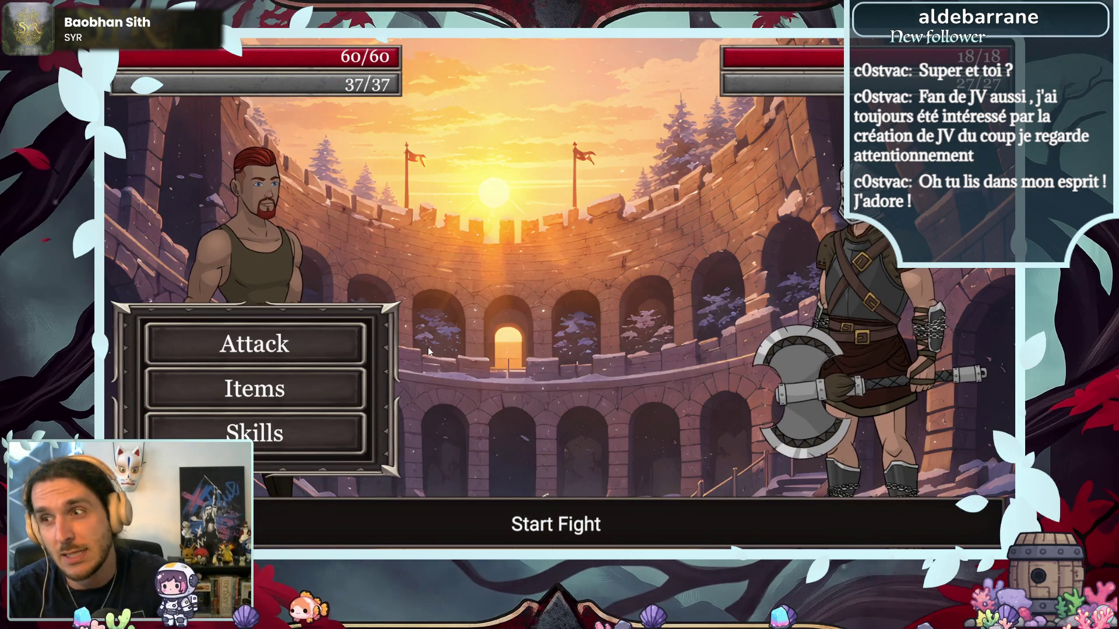
# - Attack Caldrin until he falls, glancing at Albert's skills and empty items along the way
pyautogui.click(356, 344)
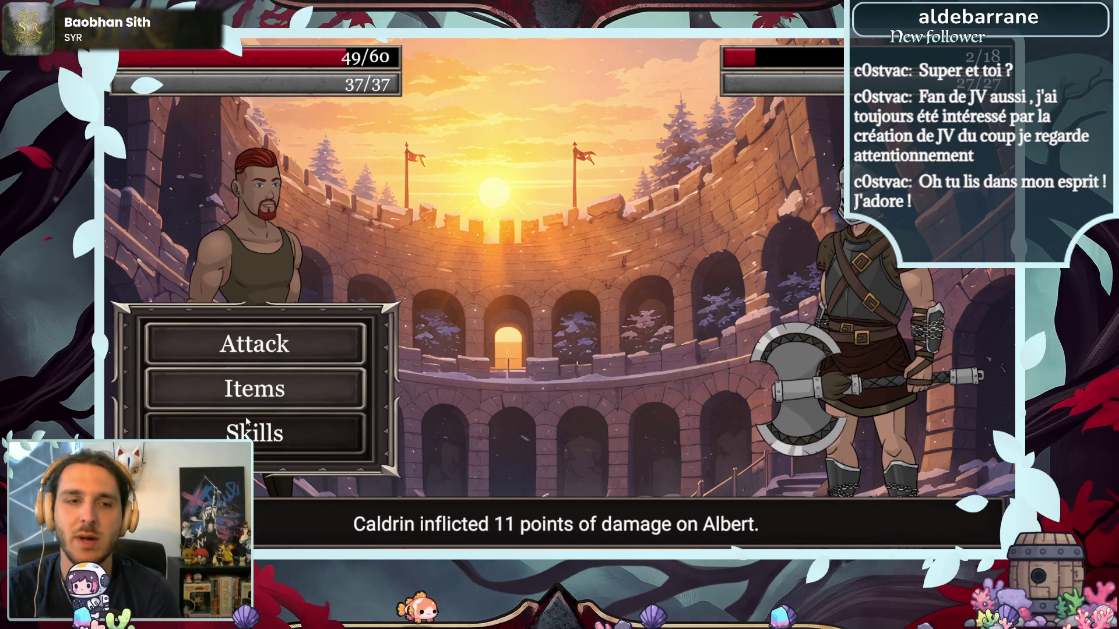
pyautogui.click(338, 435)
pyautogui.click(343, 376)
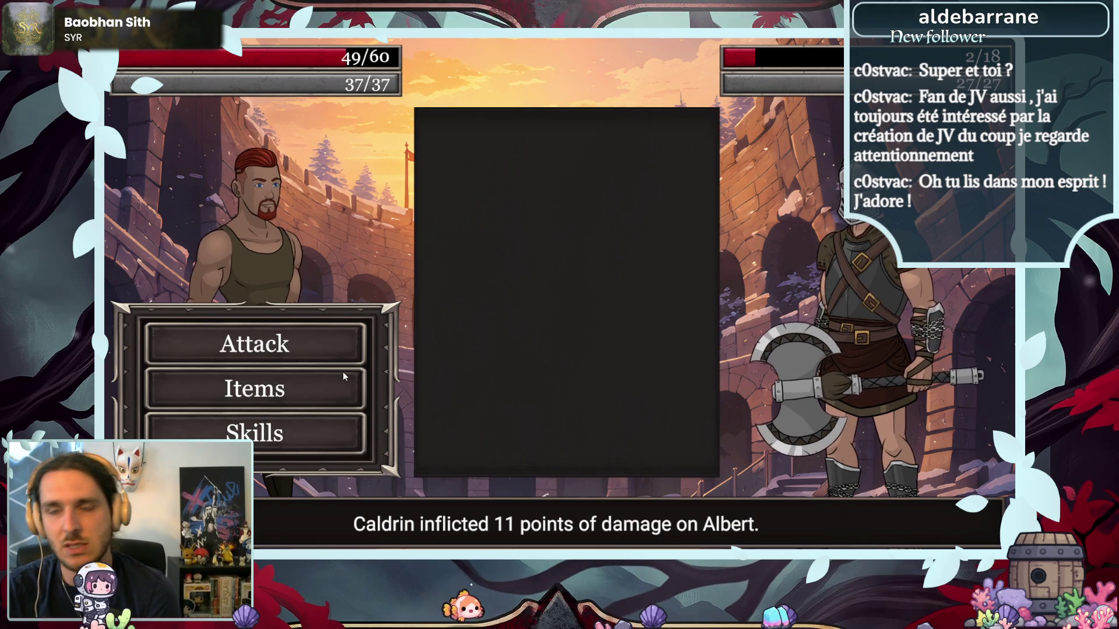
pyautogui.click(577, 352)
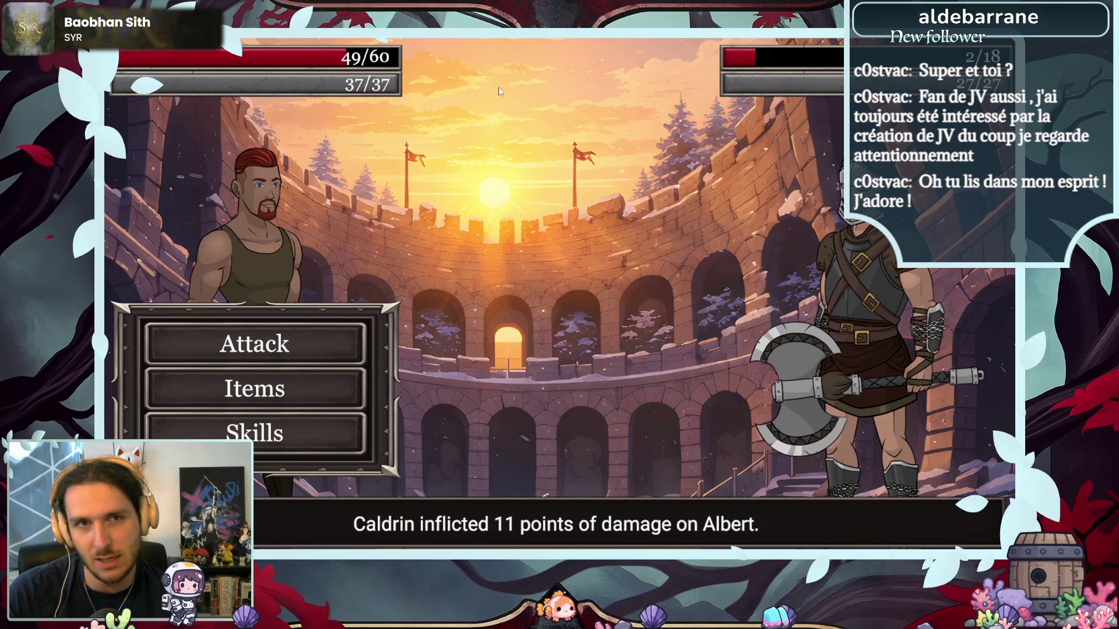
pyautogui.click(335, 335)
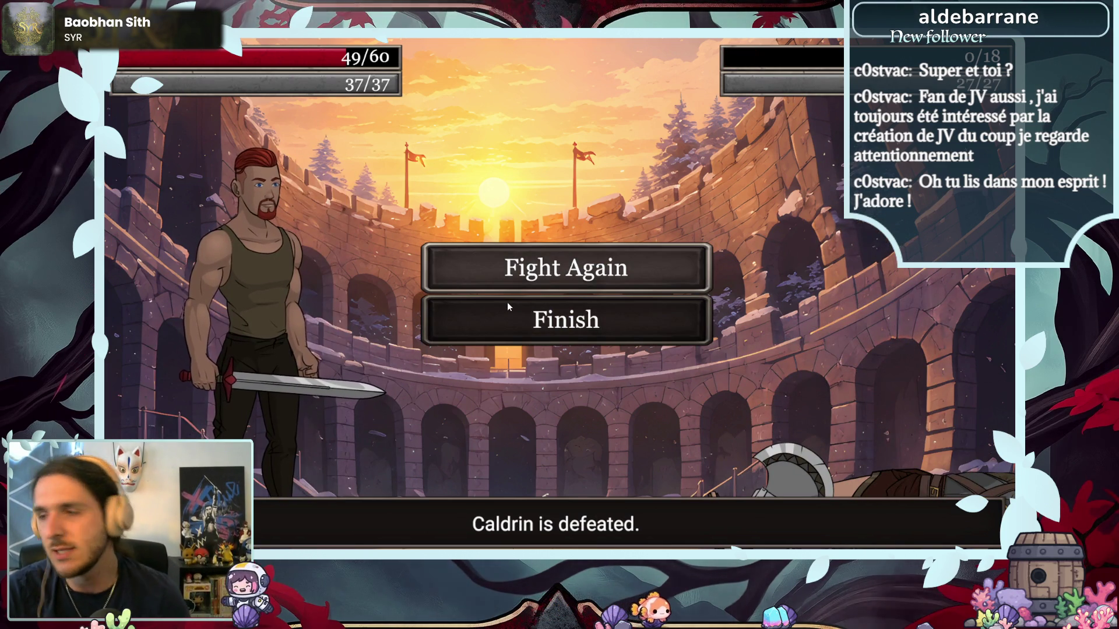
# - End the fight, collect the 10 Renown reward, and return to camp
pyautogui.click(589, 327)
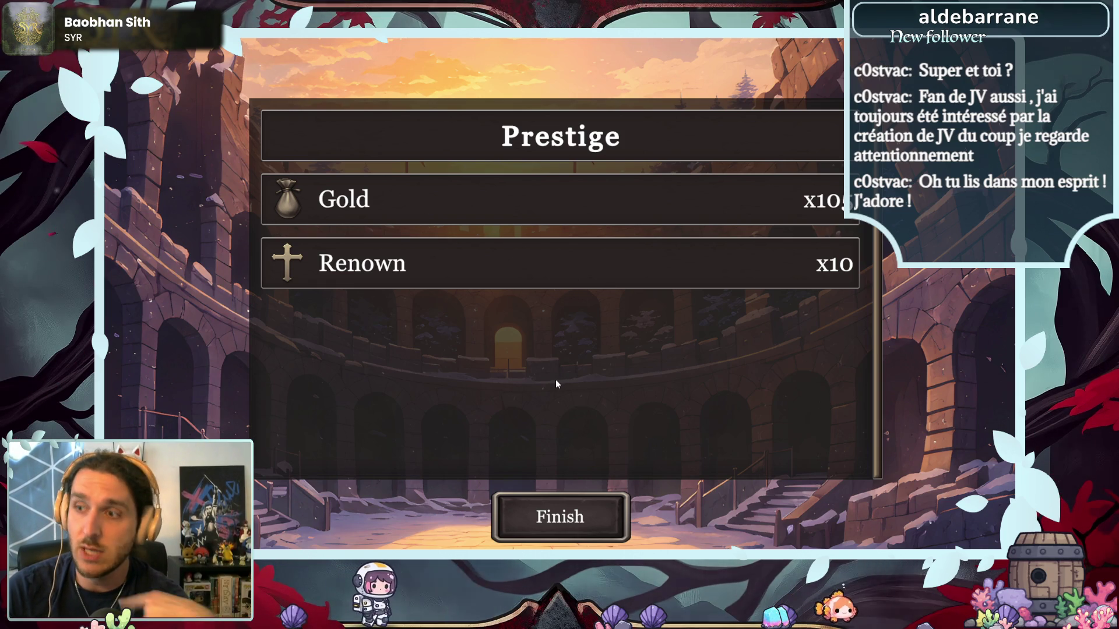
pyautogui.click(496, 519)
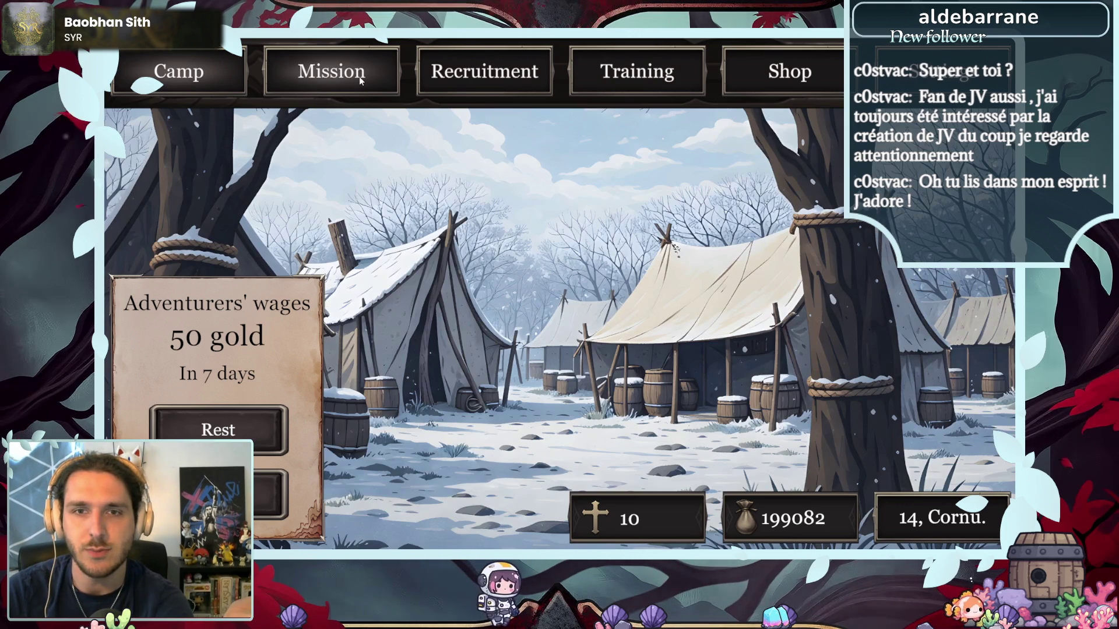
pyautogui.click(360, 79)
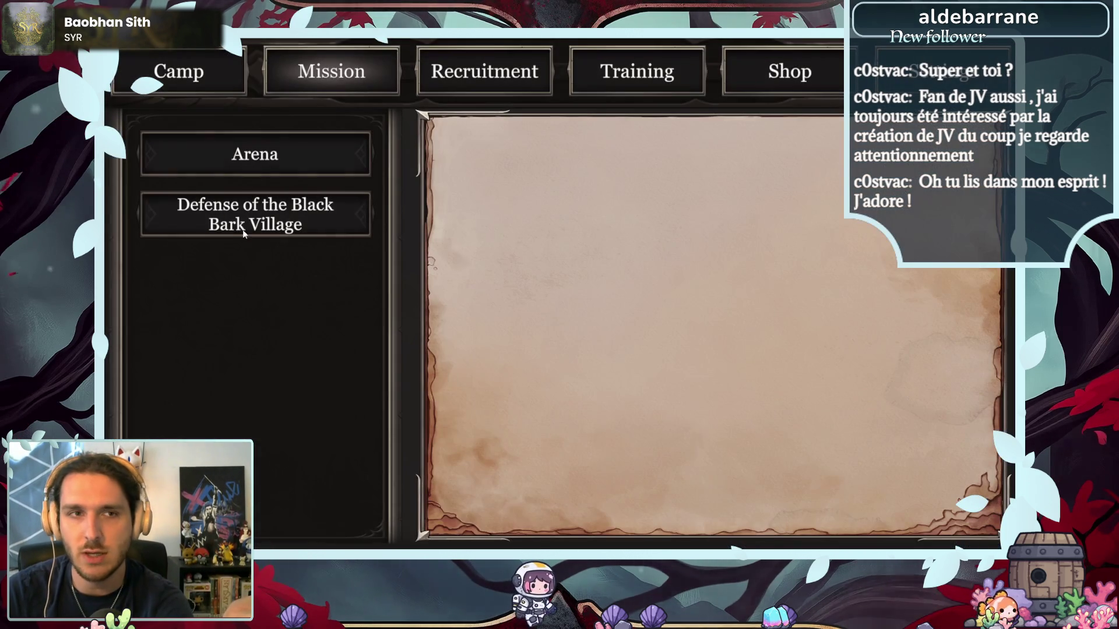
# - Open the Defense of the Black Bark Village mission, offering 250 gold and 100 renown
pyautogui.click(243, 233)
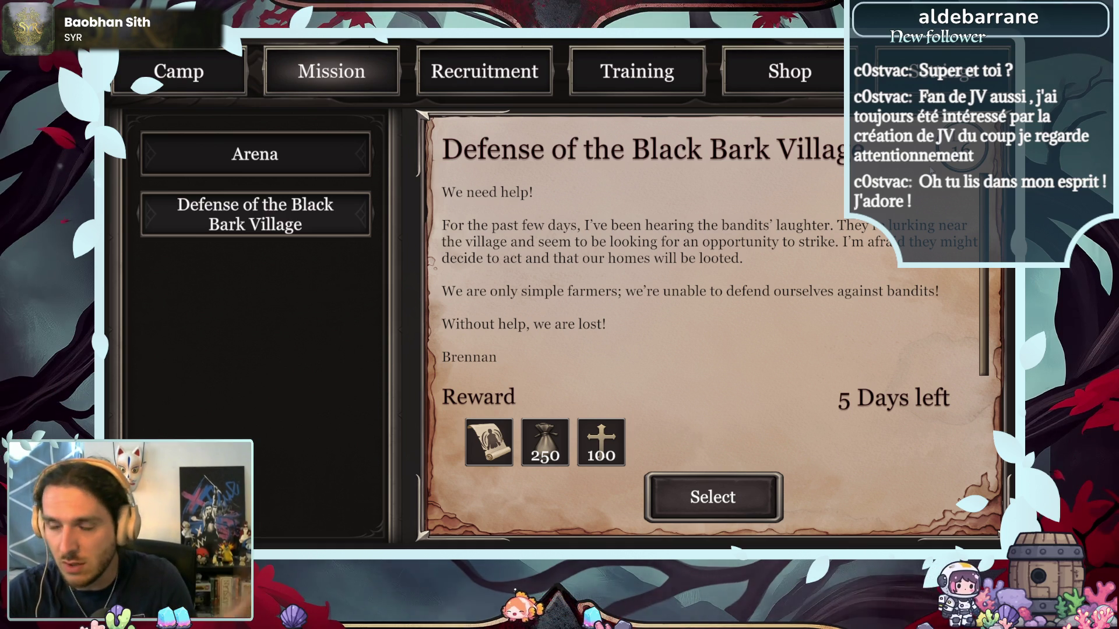
# - Send Albert on the Black Bark Village mission and advance the story to the bandits
pyautogui.click(737, 506)
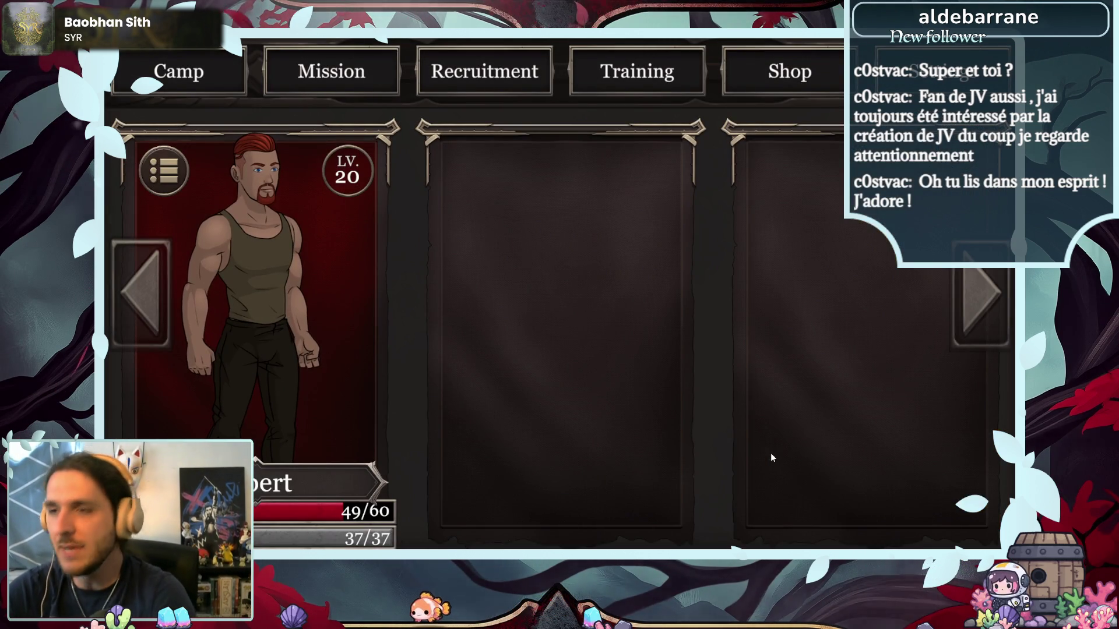
pyautogui.click(302, 364)
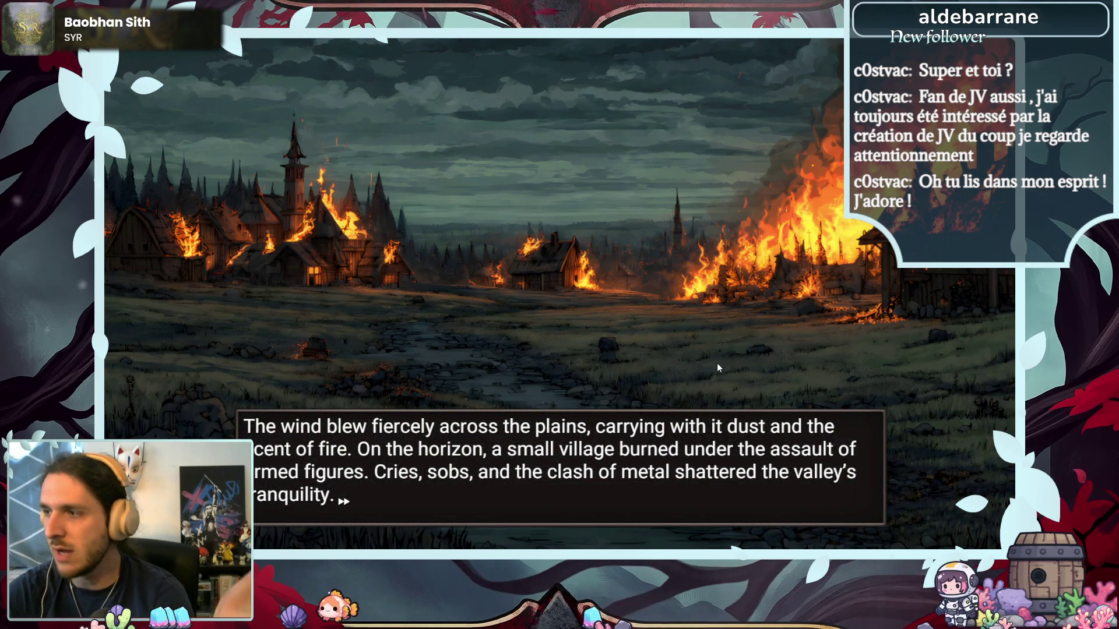
pyautogui.click(717, 362)
pyautogui.click(717, 363)
pyautogui.click(717, 362)
pyautogui.click(717, 362)
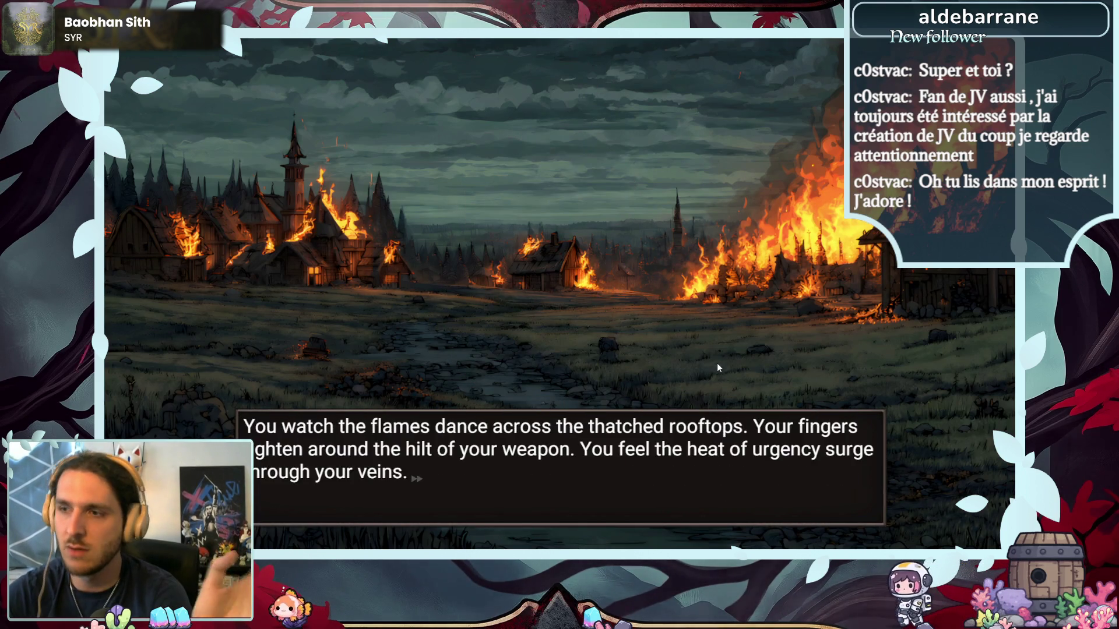
pyautogui.click(718, 364)
pyautogui.click(717, 364)
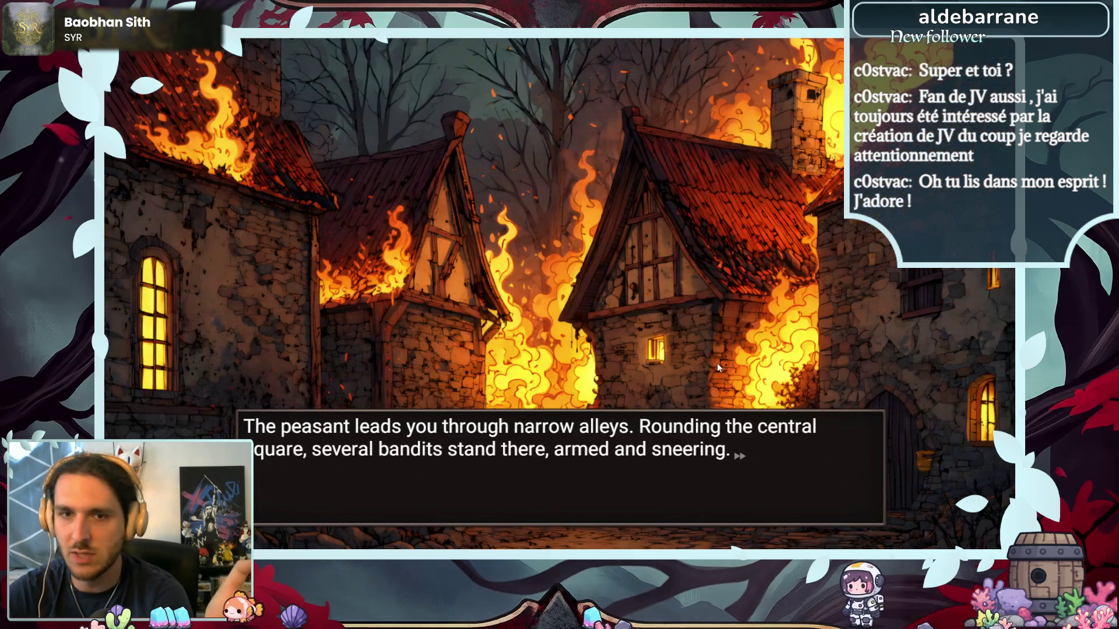
pyautogui.click(718, 364)
pyautogui.click(718, 364)
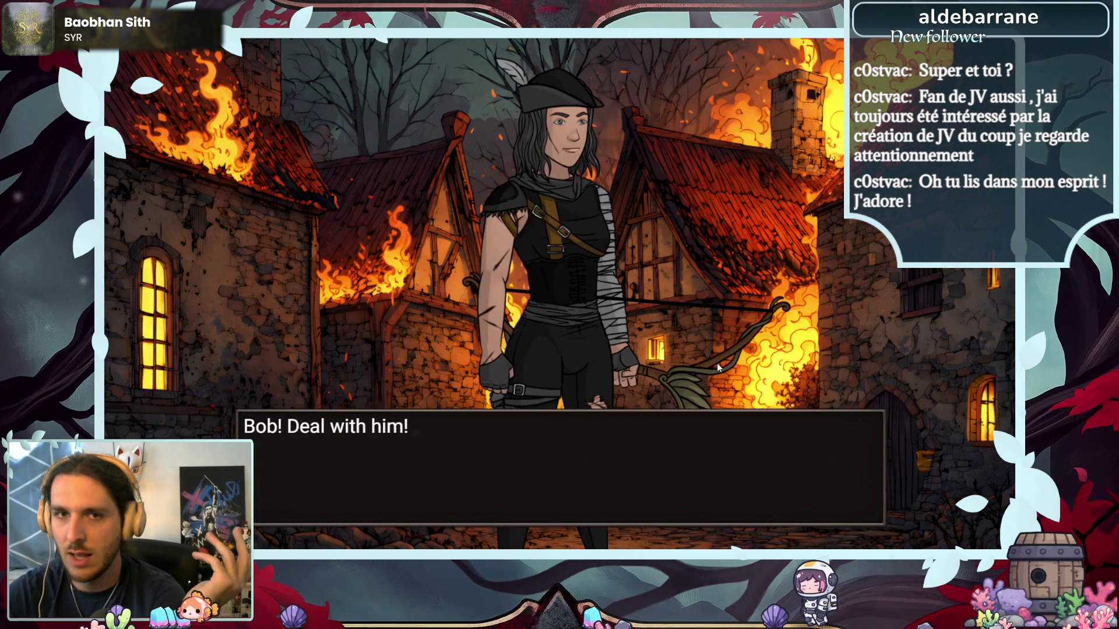
pyautogui.click(717, 364)
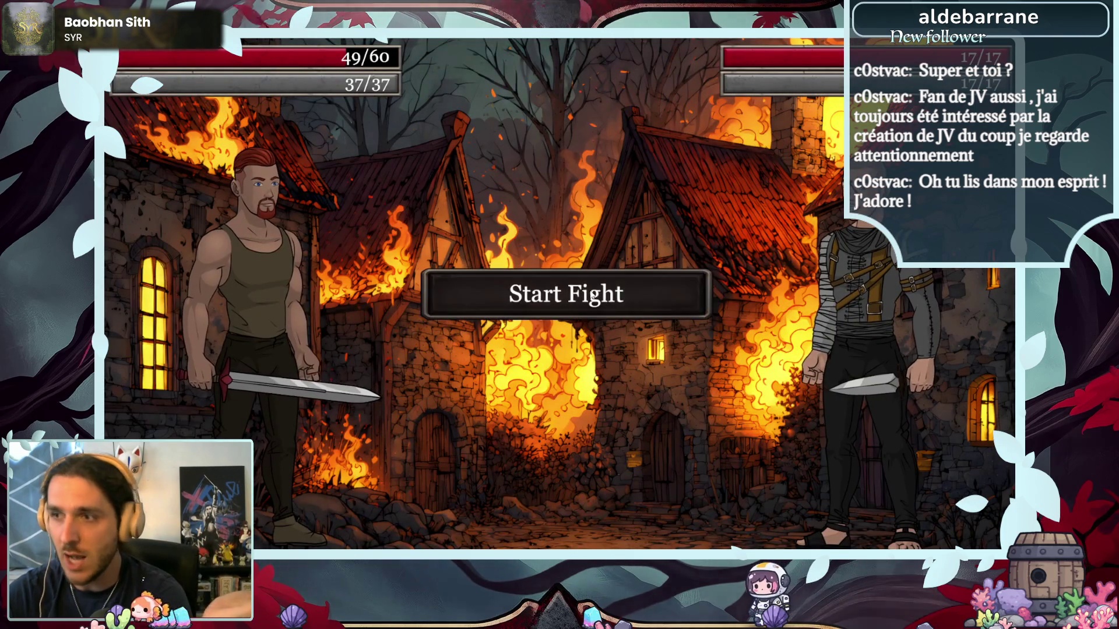
# - Defeat the bandit Bob and move past his reaction dialogue
pyautogui.click(592, 296)
pyautogui.click(296, 348)
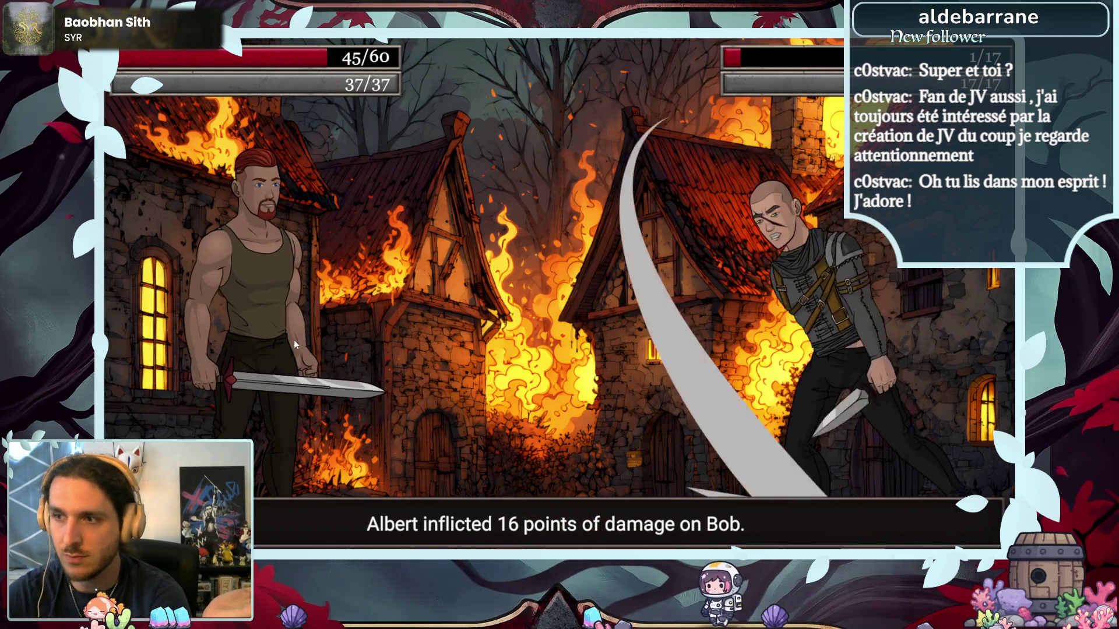
pyautogui.click(295, 340)
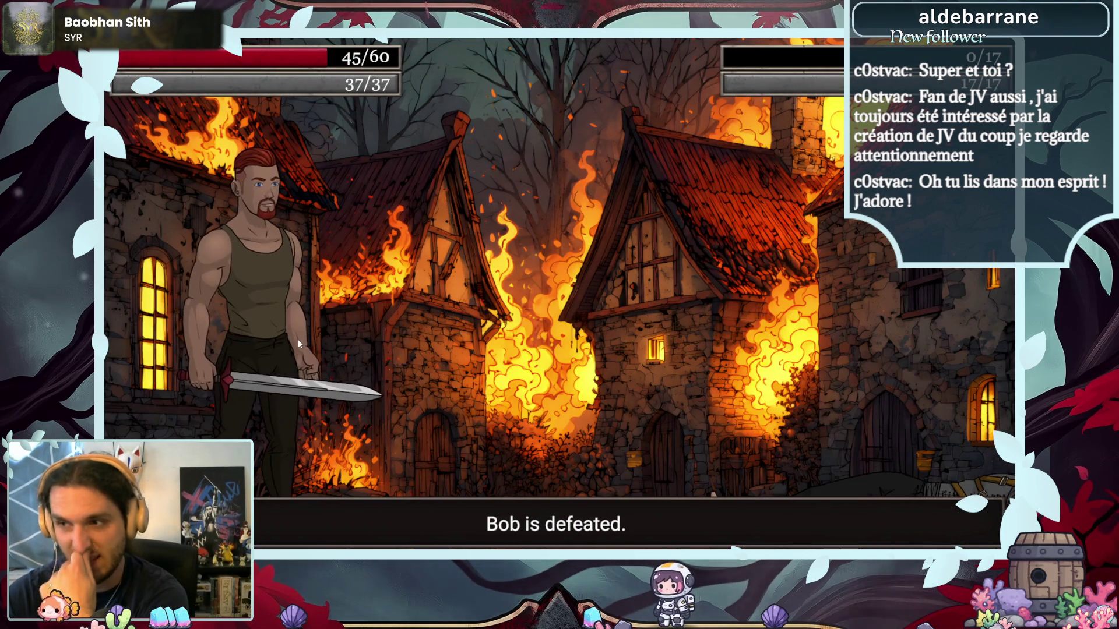
pyautogui.click(330, 369)
pyautogui.click(329, 370)
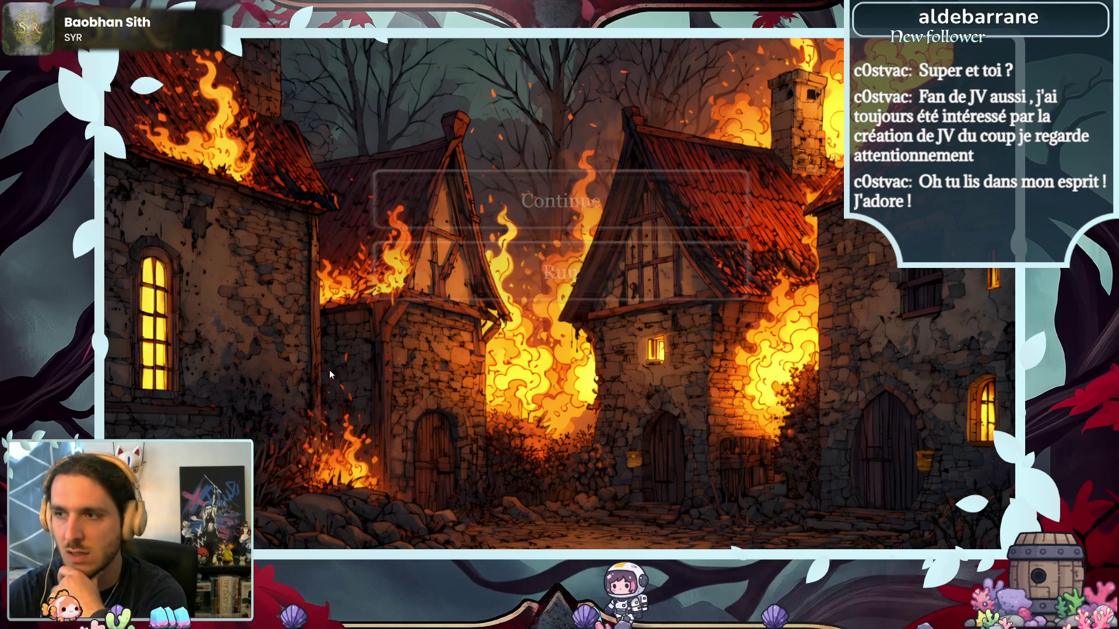
pyautogui.click(509, 201)
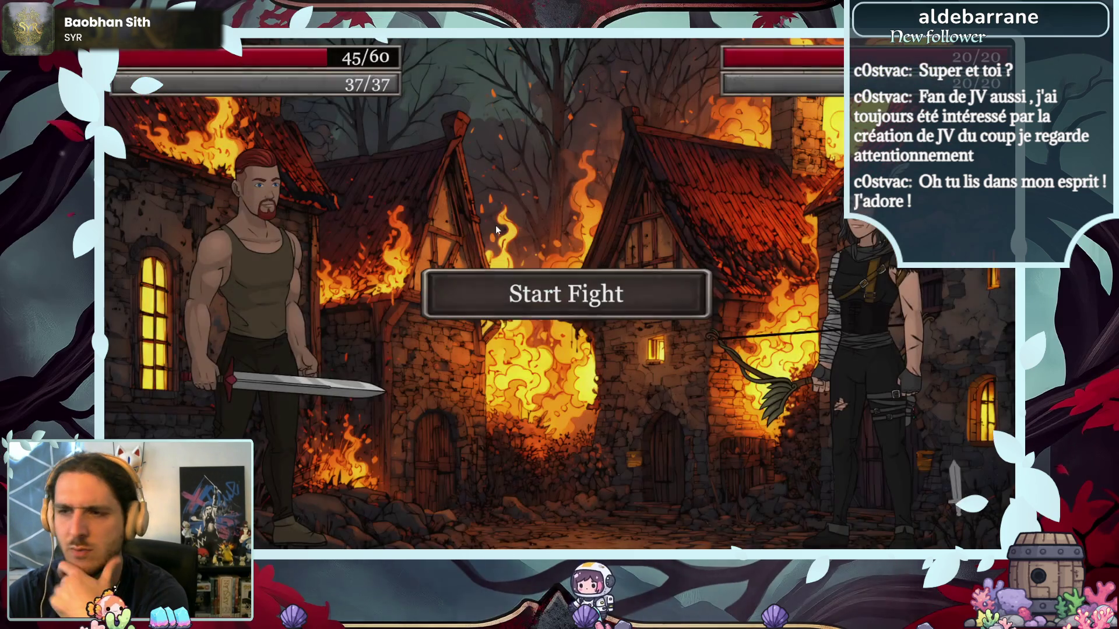
# - Knock down Robin in the second fight and choose to spare her life
pyautogui.click(530, 313)
pyautogui.click(331, 332)
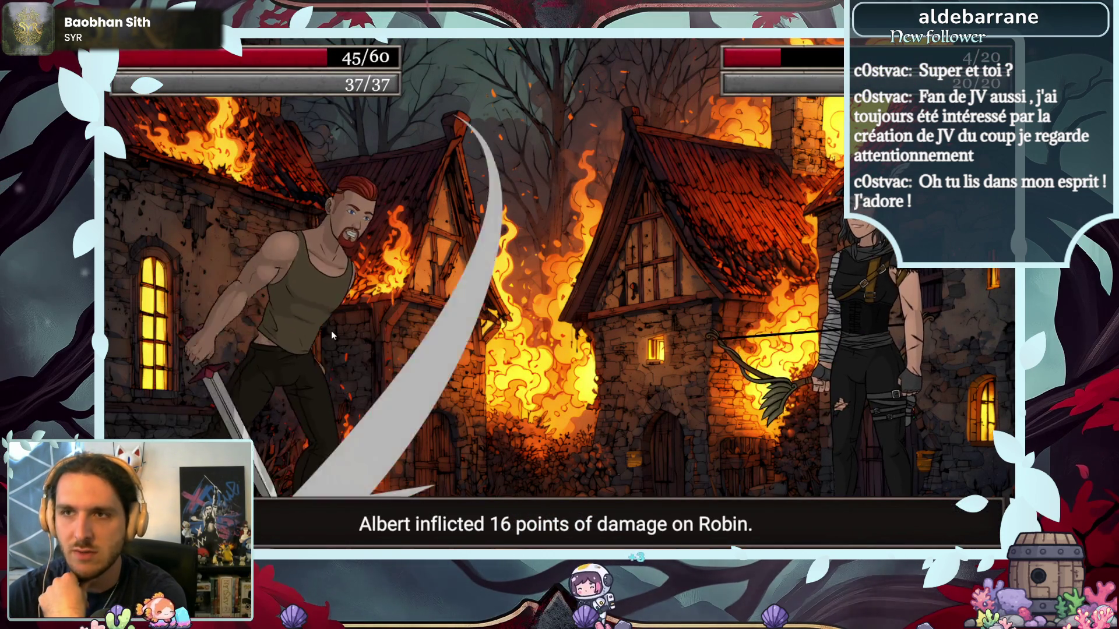
pyautogui.click(331, 330)
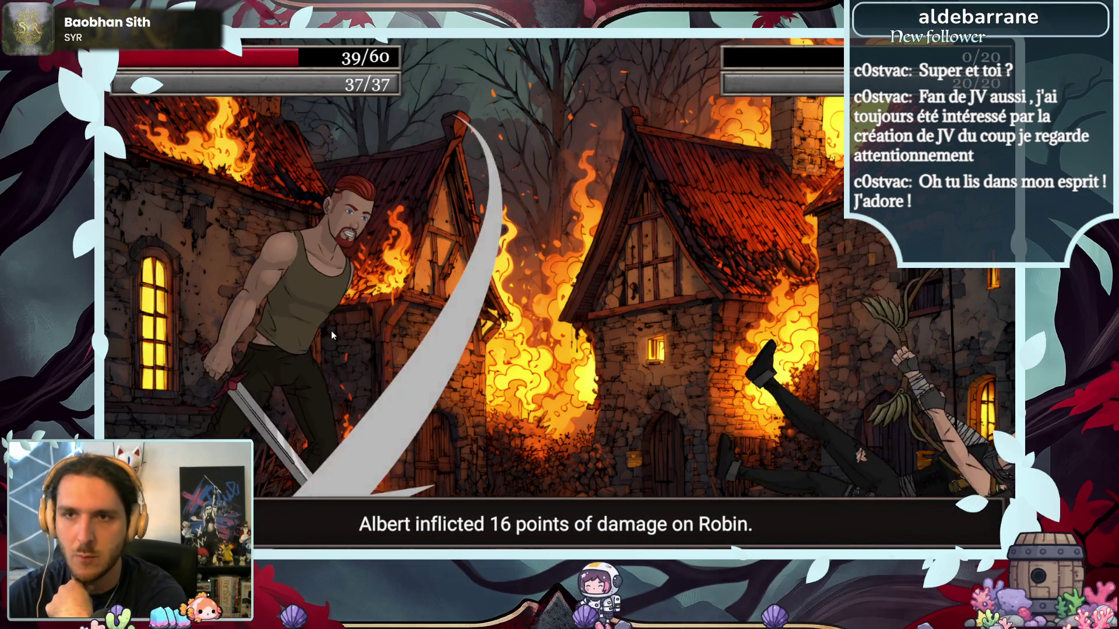
pyautogui.click(331, 330)
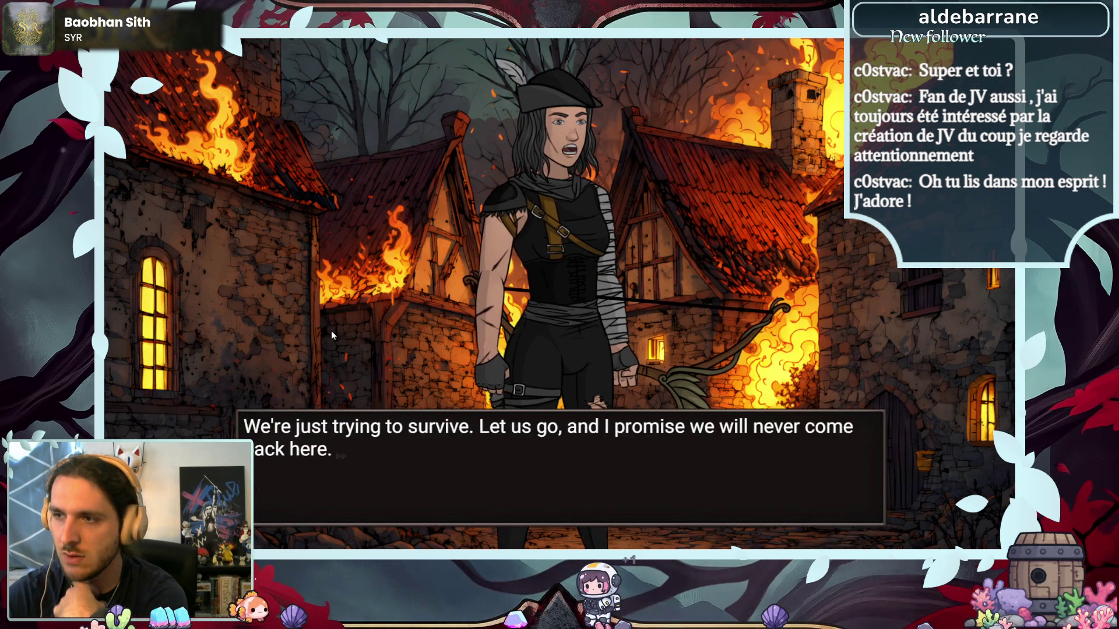
pyautogui.click(331, 332)
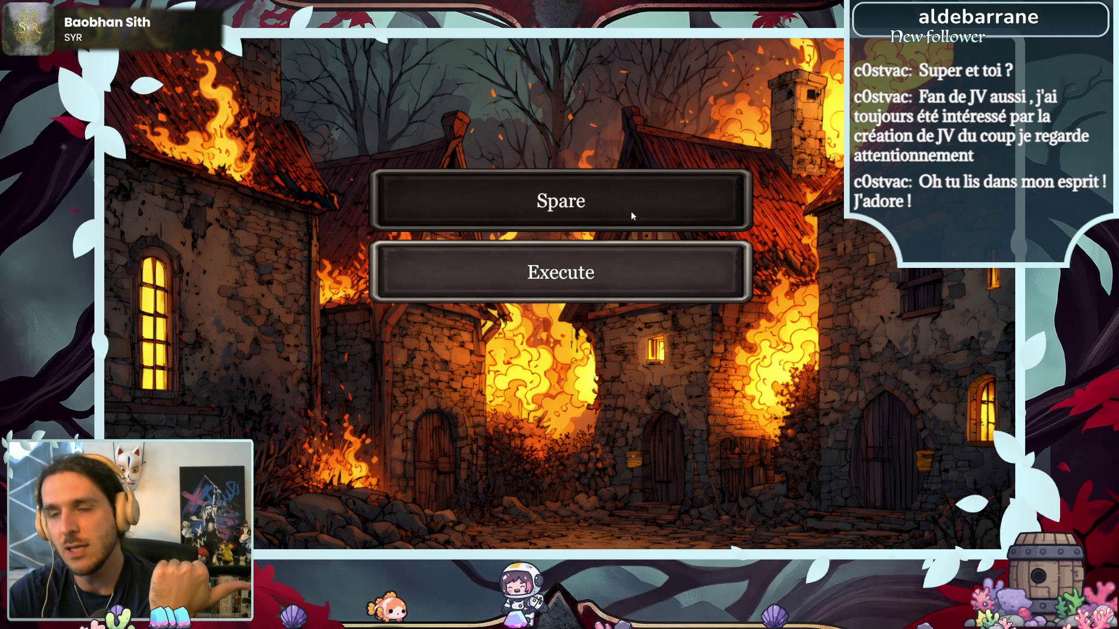
pyautogui.click(617, 198)
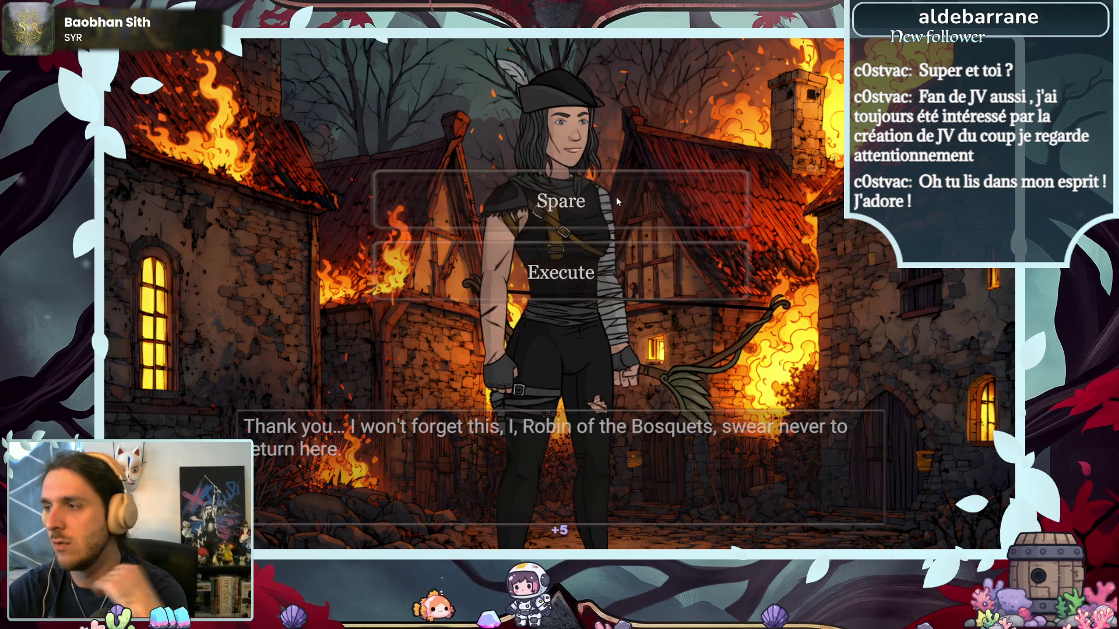
# - Accept Brennan's notes and finish the mission for 120 Renown and a Soldier Scroll
pyautogui.click(663, 294)
pyautogui.click(664, 296)
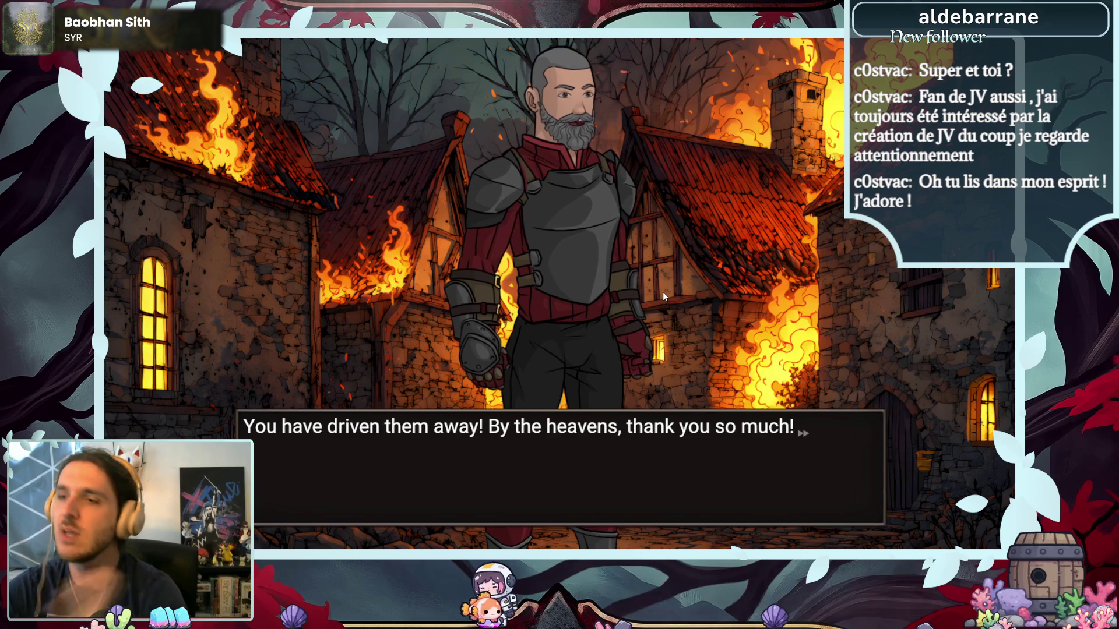
pyautogui.click(664, 296)
pyautogui.click(663, 292)
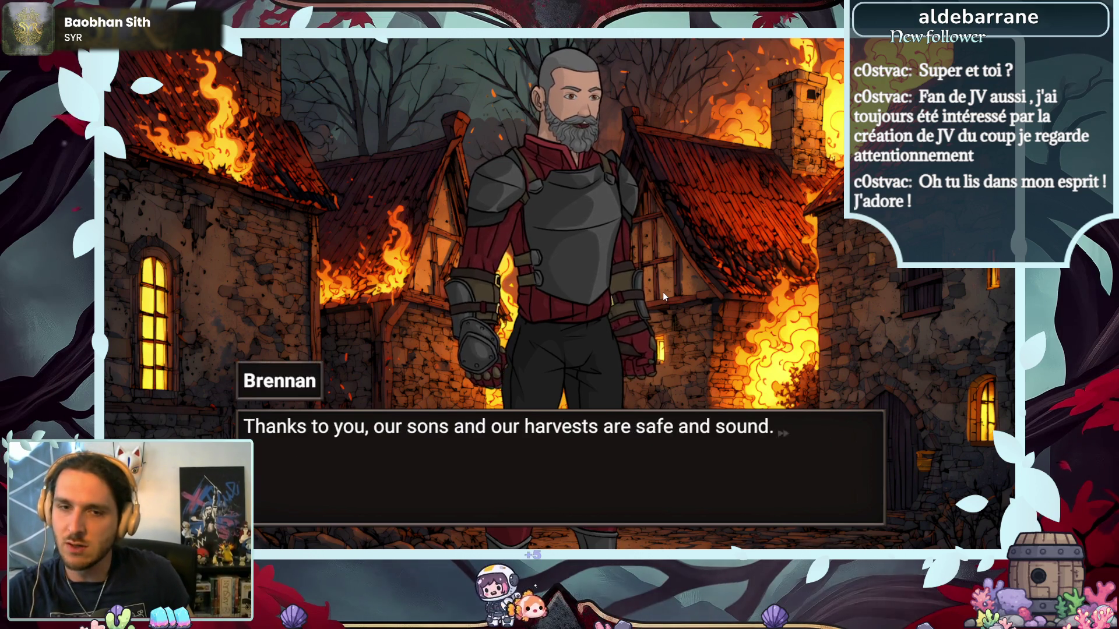
pyautogui.click(663, 292)
pyautogui.click(662, 292)
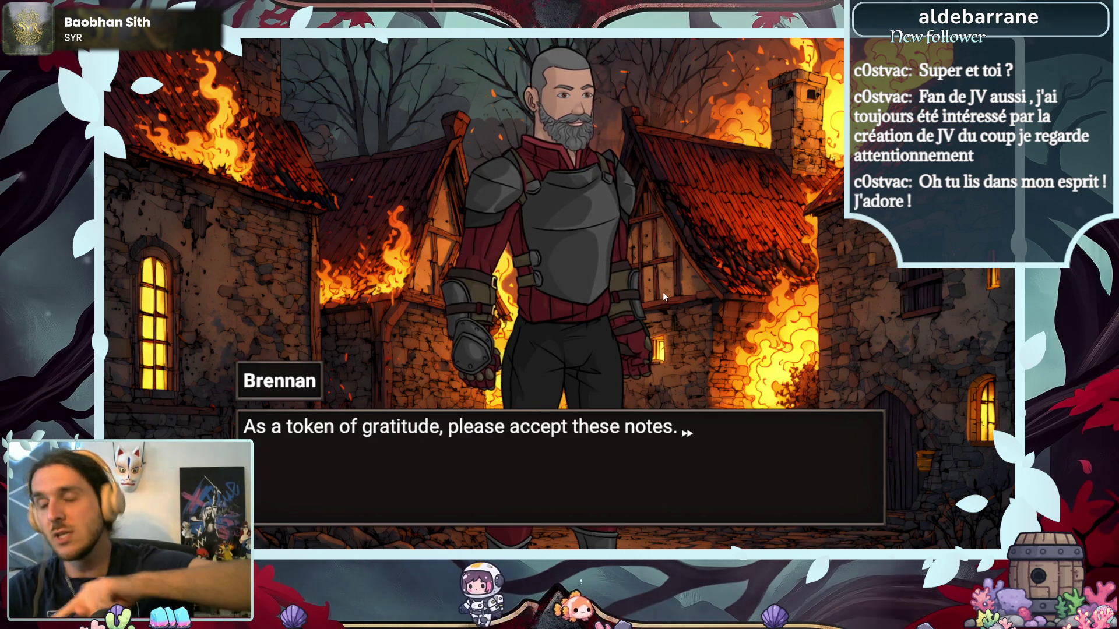
pyautogui.click(664, 292)
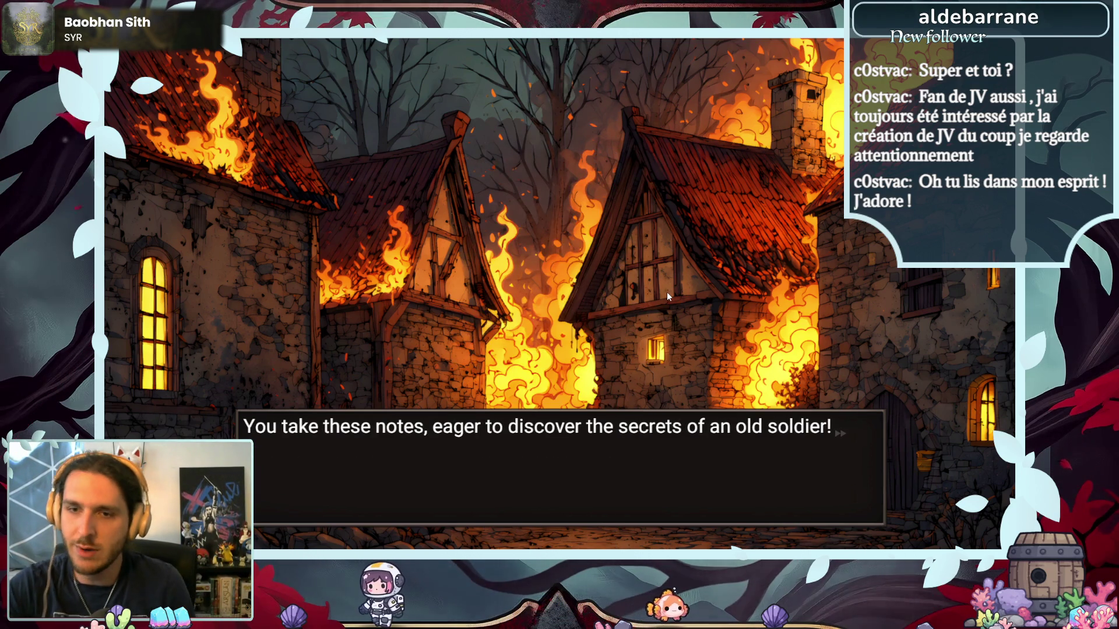
pyautogui.click(666, 292)
pyautogui.click(666, 292)
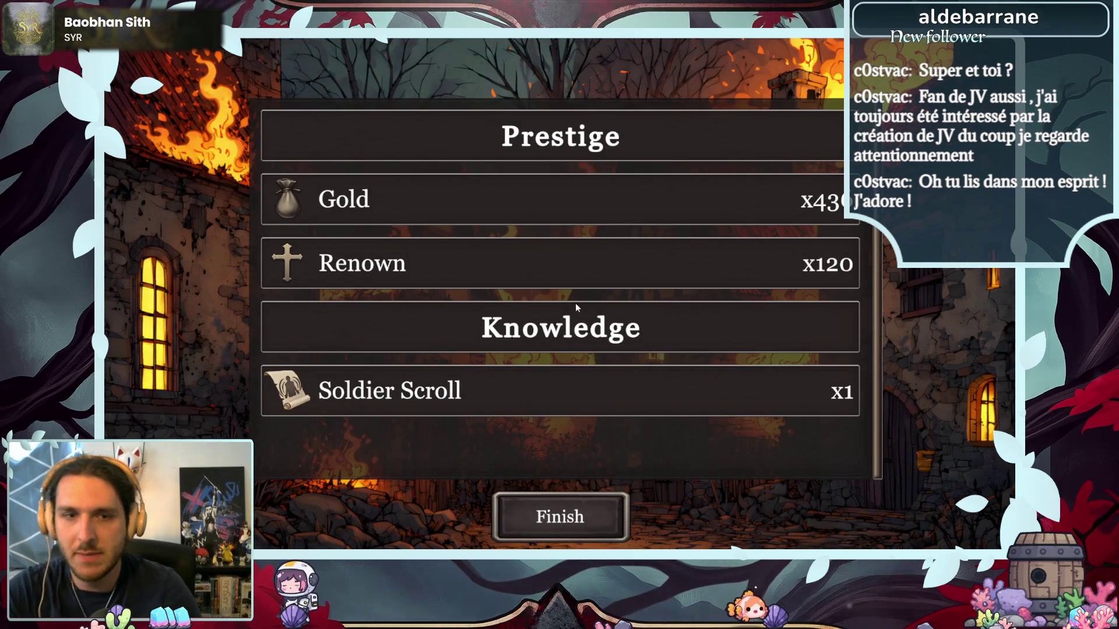
pyautogui.click(561, 516)
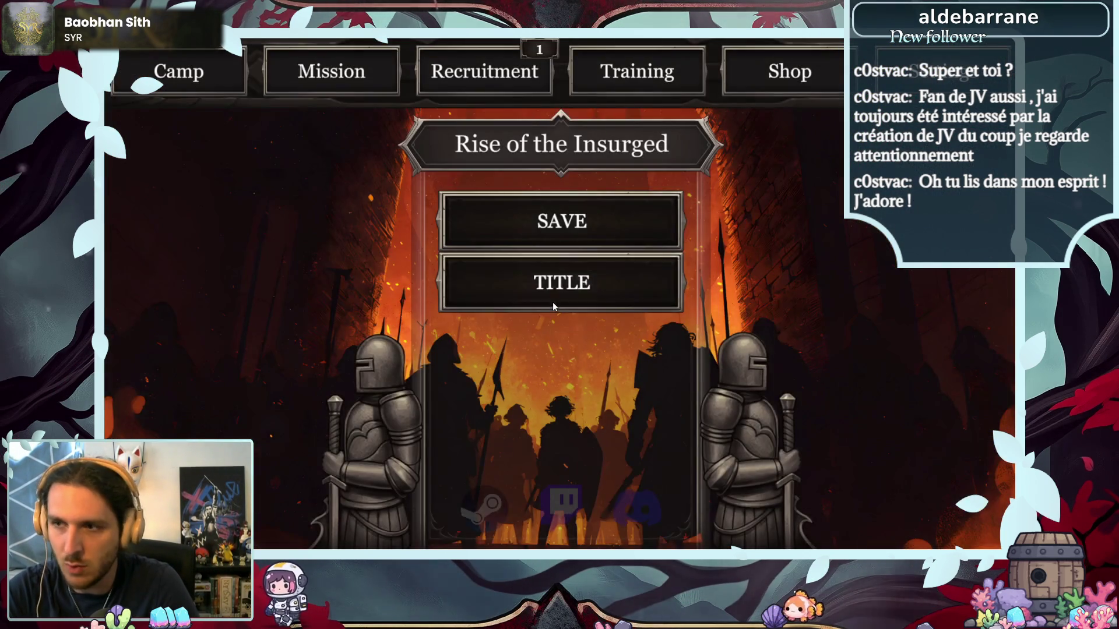
# - Return to the title, start a new game as Albert, and view the Arena and Black Bark missions
pyautogui.click(553, 302)
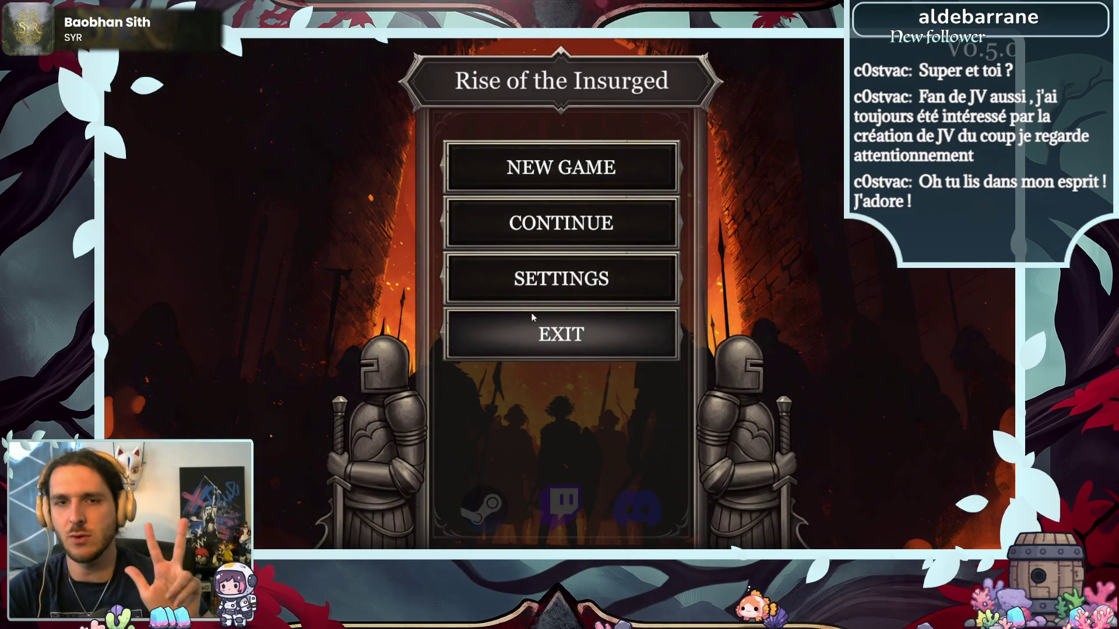
pyautogui.click(568, 166)
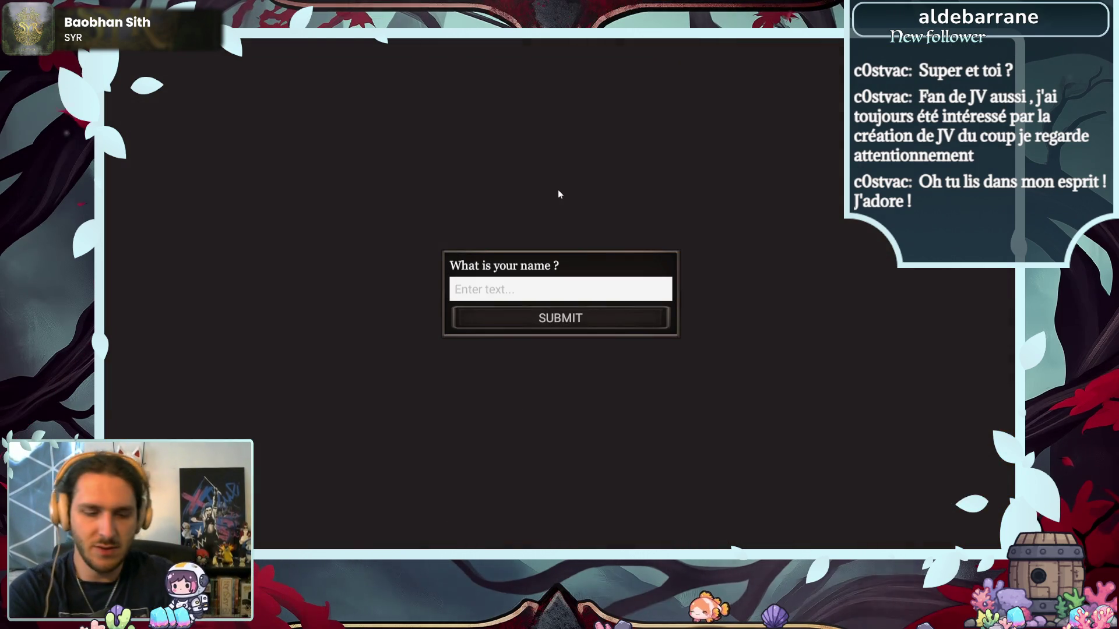
pyautogui.write('Albert')
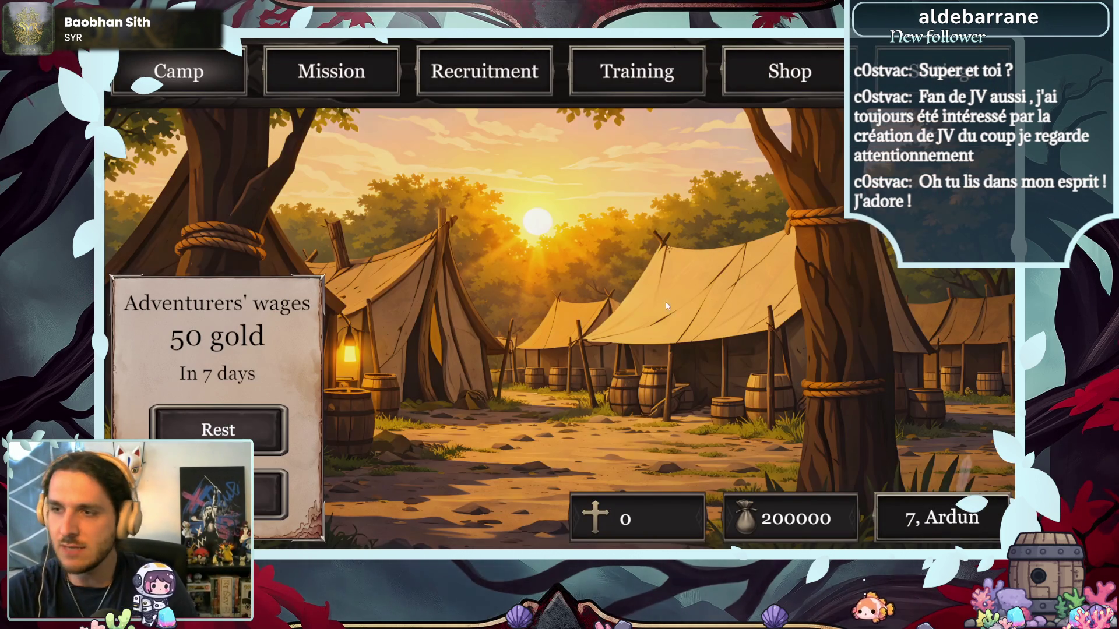
pyautogui.click(322, 59)
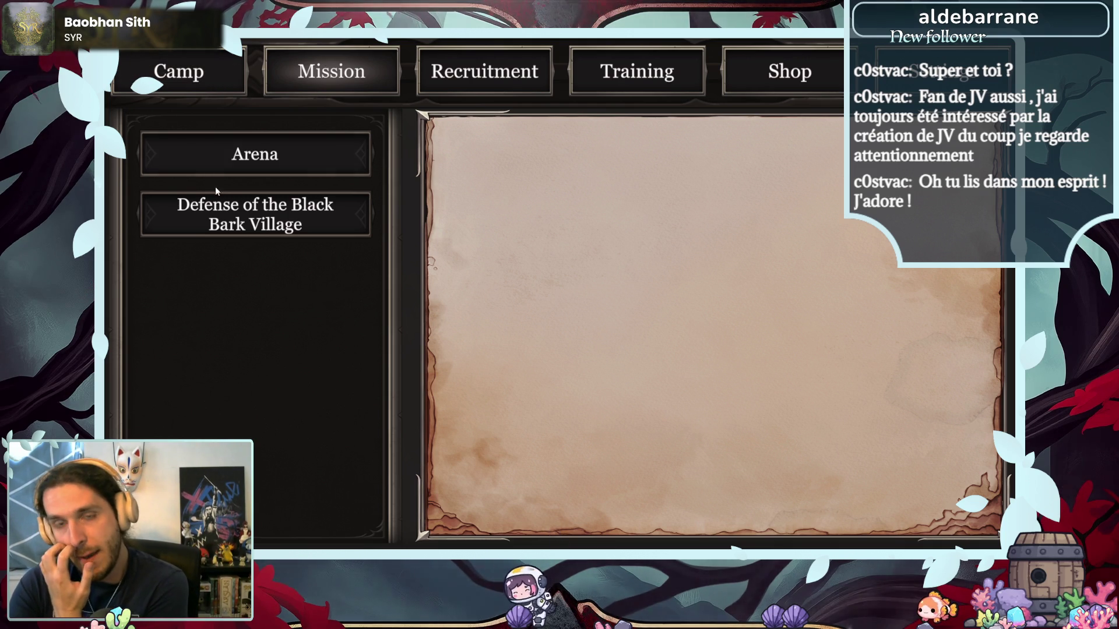
# - Select Defense of the Black Bark Village, then rest at camp three times to reach day 13
pyautogui.click(222, 209)
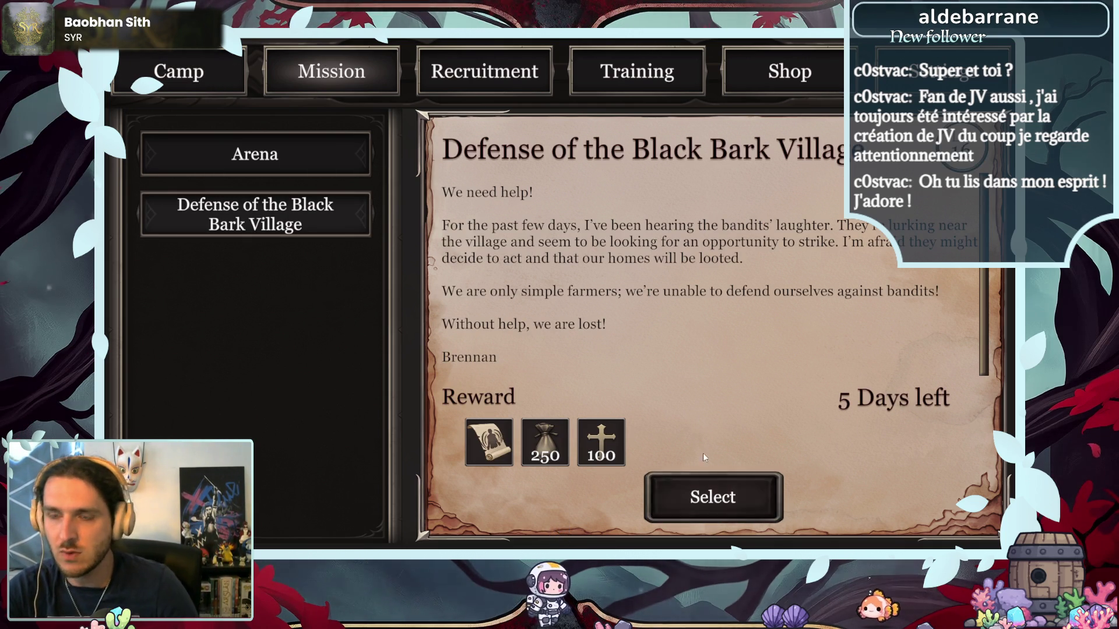
pyautogui.click(179, 71)
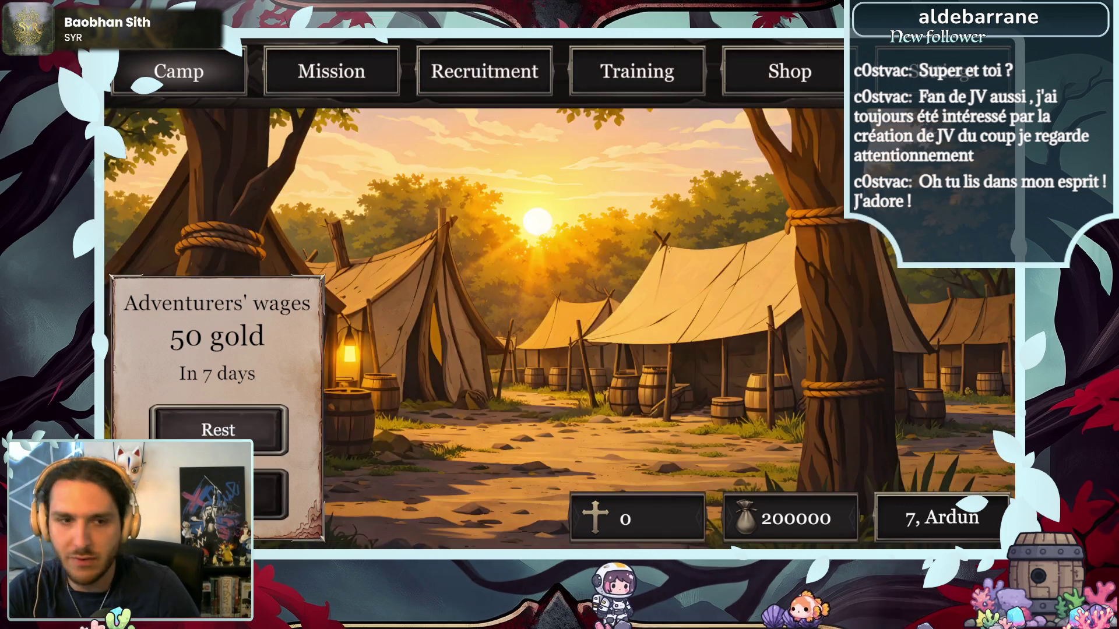
pyautogui.click(218, 429)
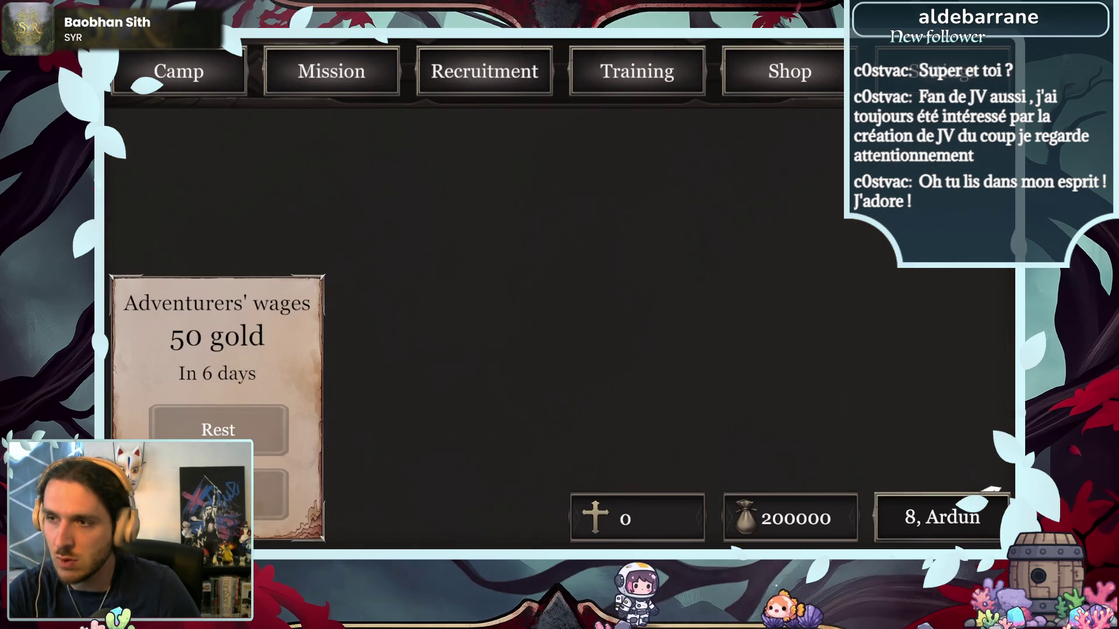
pyautogui.click(219, 430)
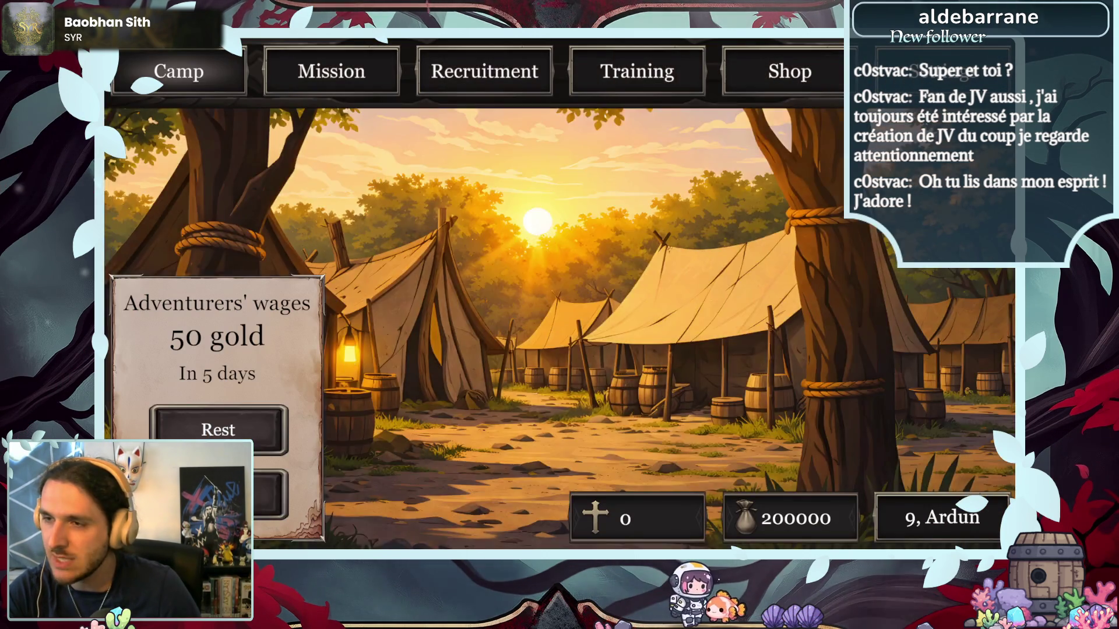
pyautogui.click(218, 430)
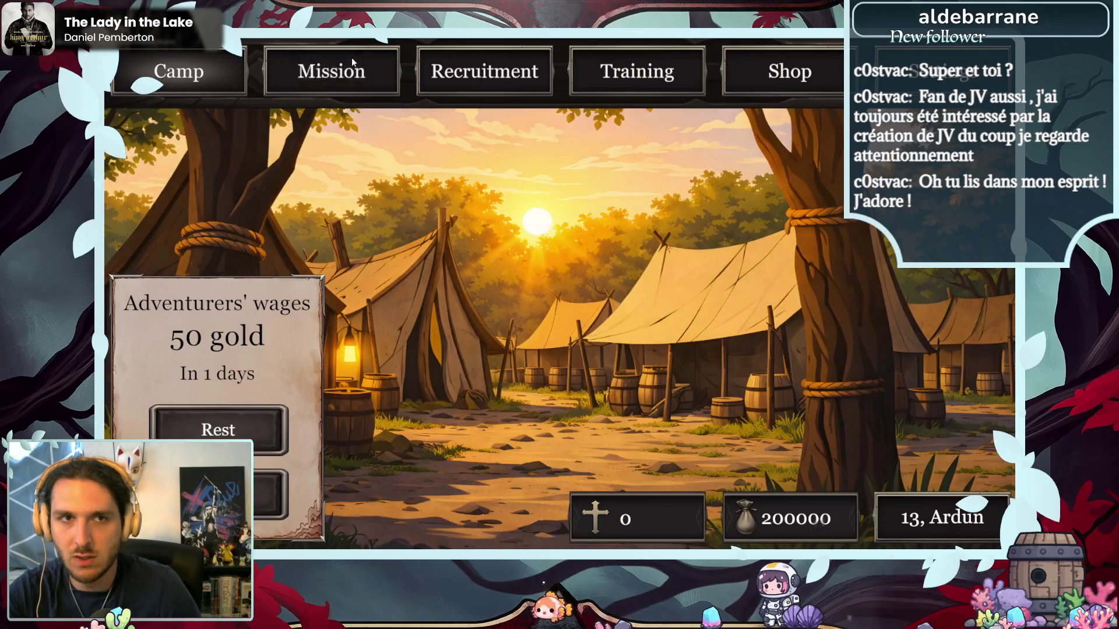
# - Launch the Defense of the Black Bark Village mission and play through its dialogue
pyautogui.click(352, 57)
pyautogui.click(261, 229)
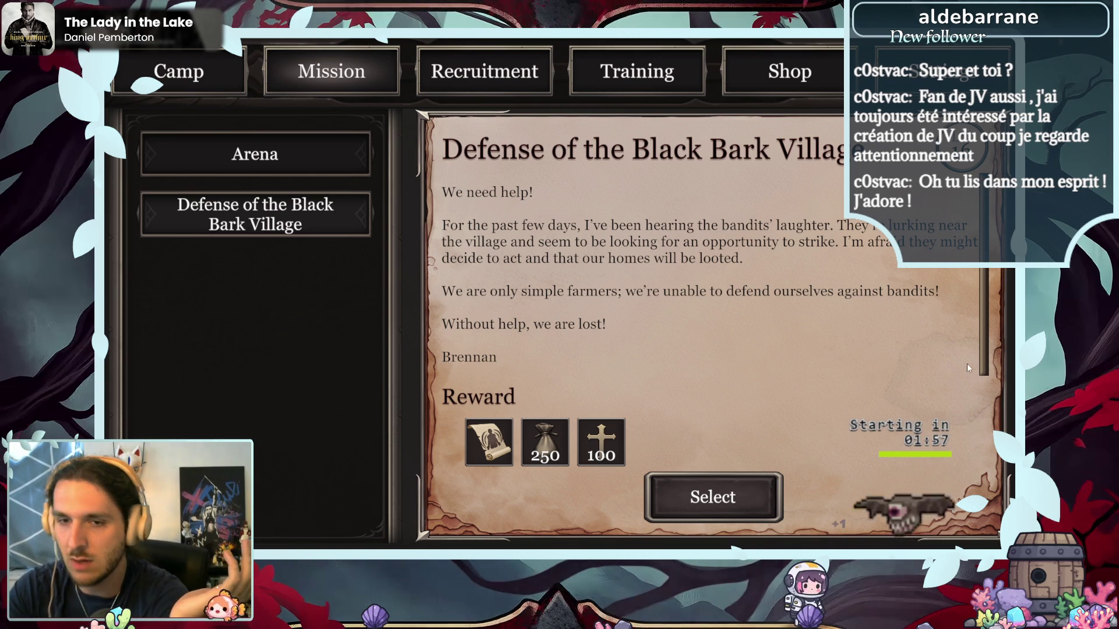
pyautogui.click(746, 506)
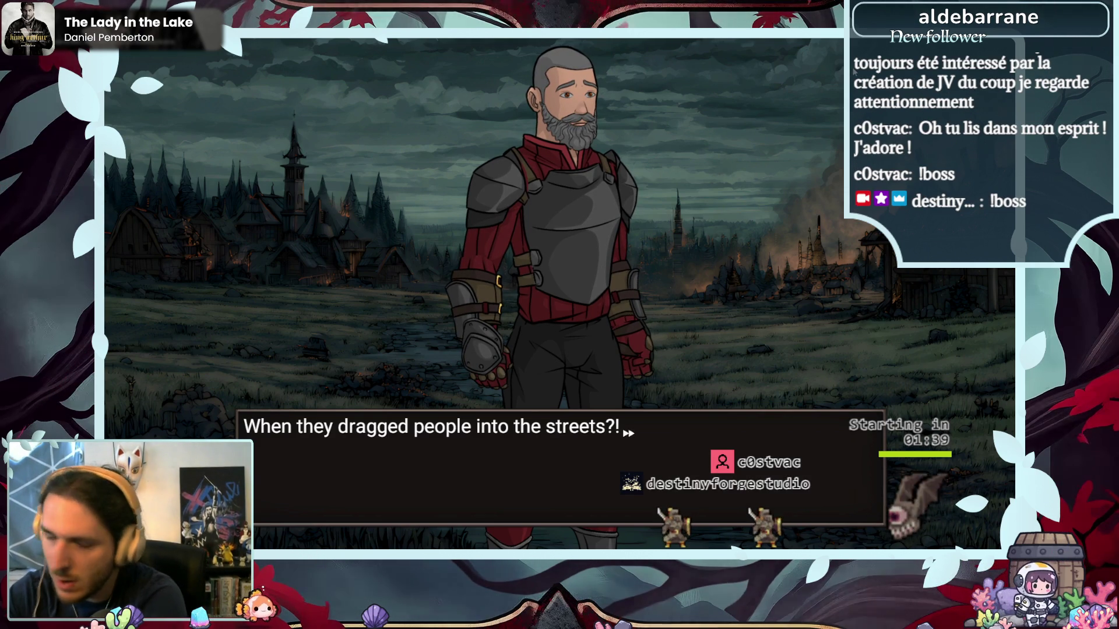
pyautogui.click(773, 310)
pyautogui.click(773, 309)
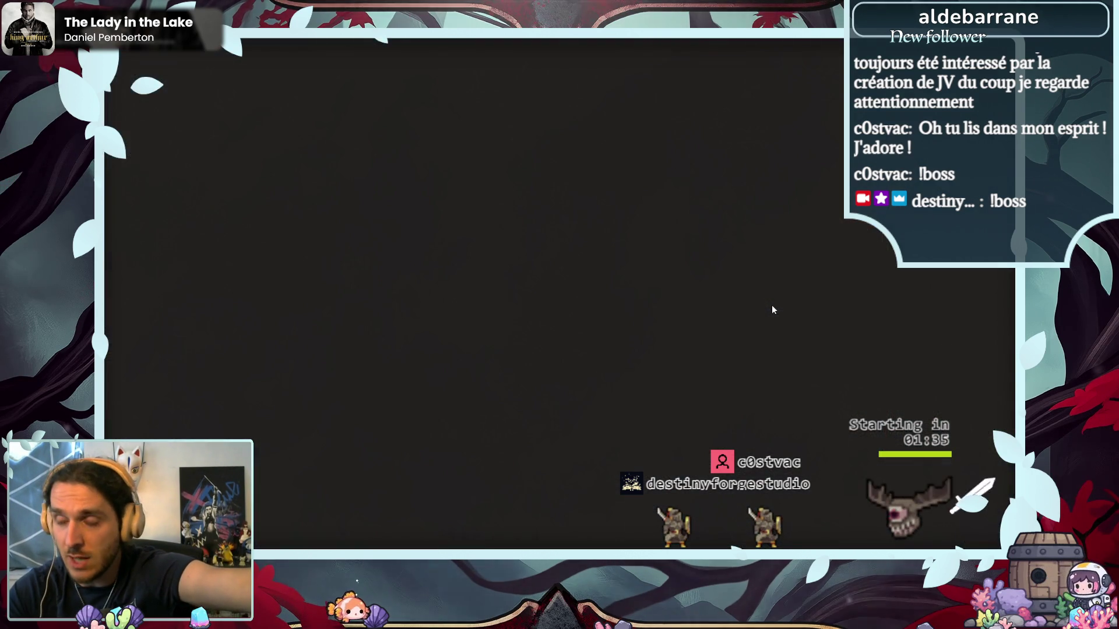
pyautogui.click(610, 503)
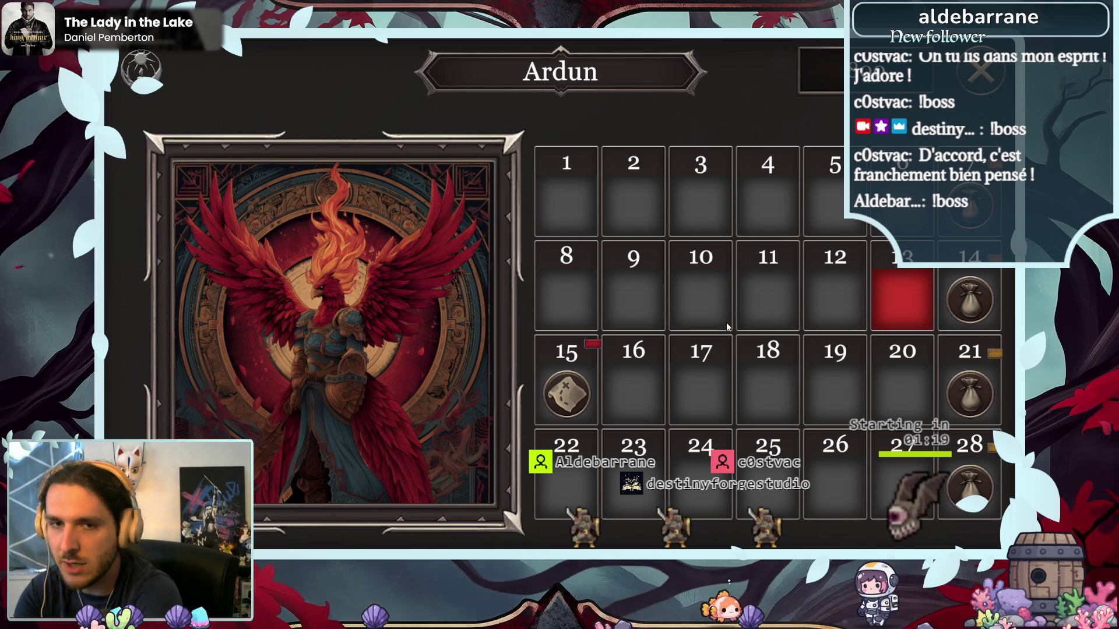
pyautogui.moveTo(959, 391)
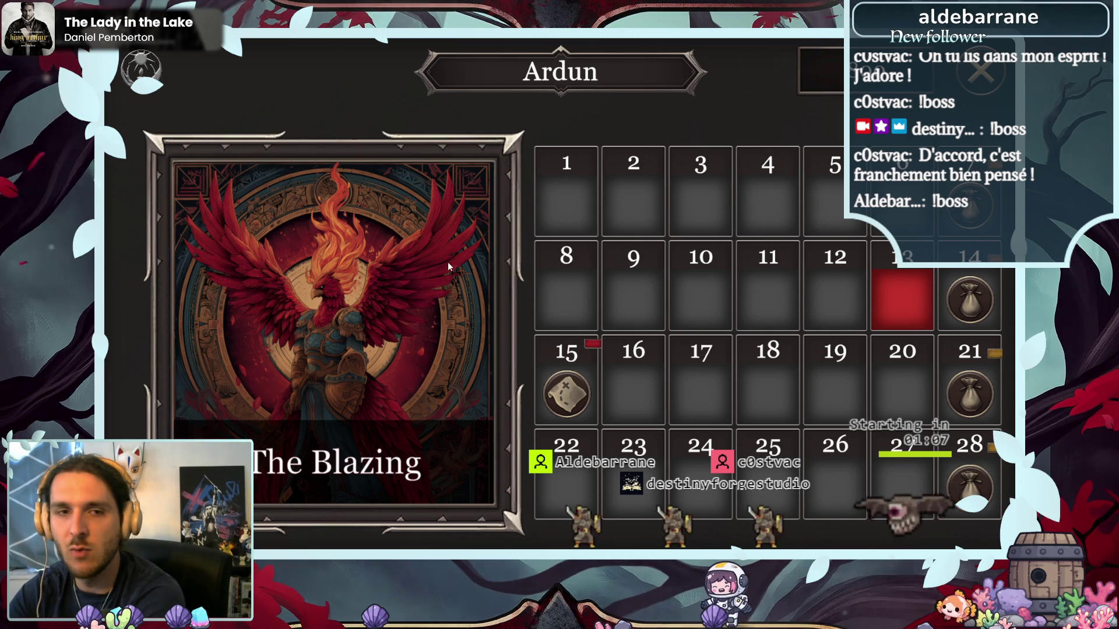
pyautogui.click(430, 281)
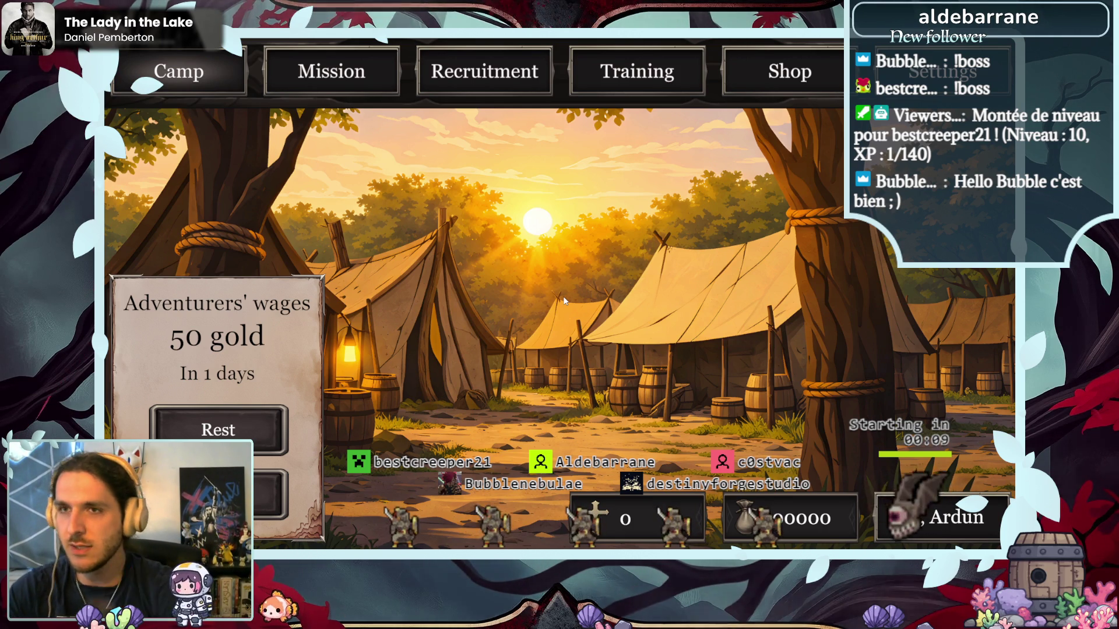
# - Quit to the title and start a new game with a male hero named Albert
pyautogui.press('Escape')
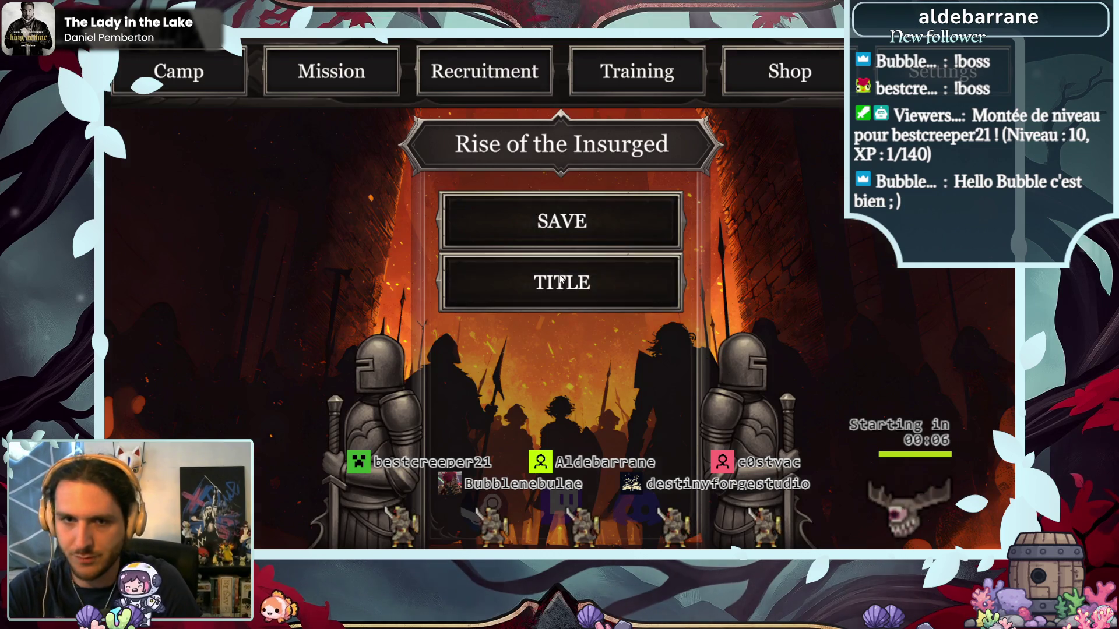
pyautogui.click(601, 263)
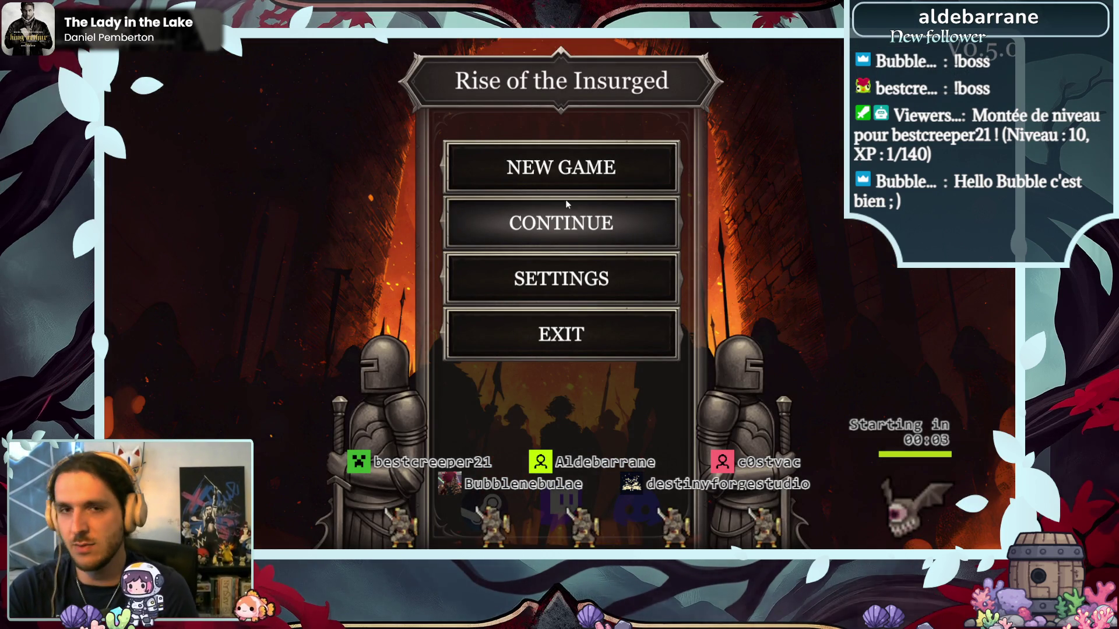
pyautogui.click(565, 179)
pyautogui.write('Albe')
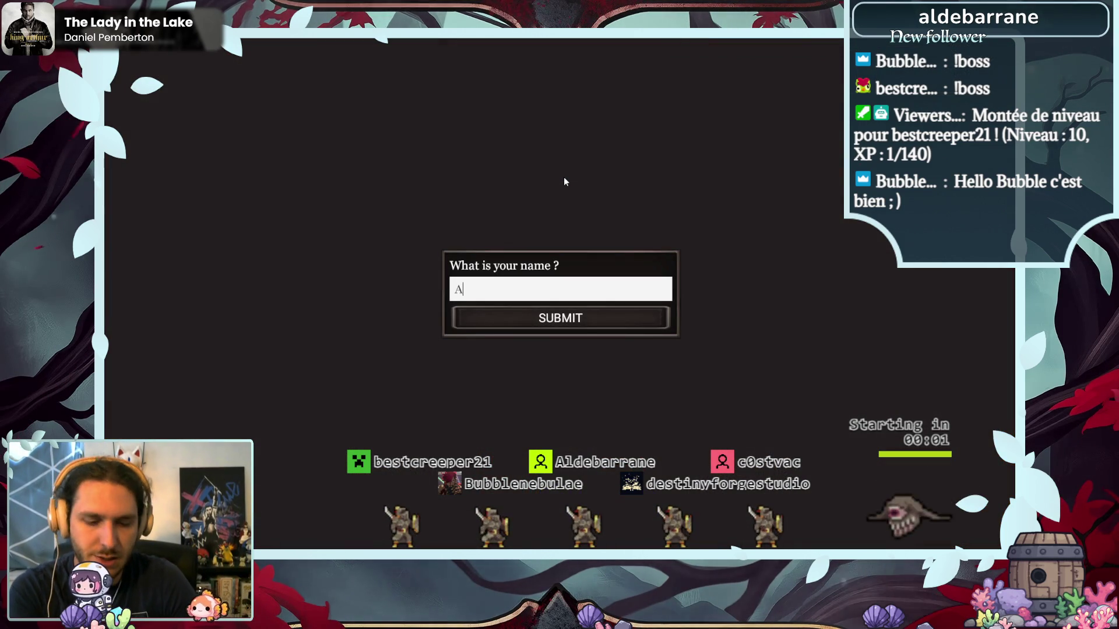
pyautogui.press('Return')
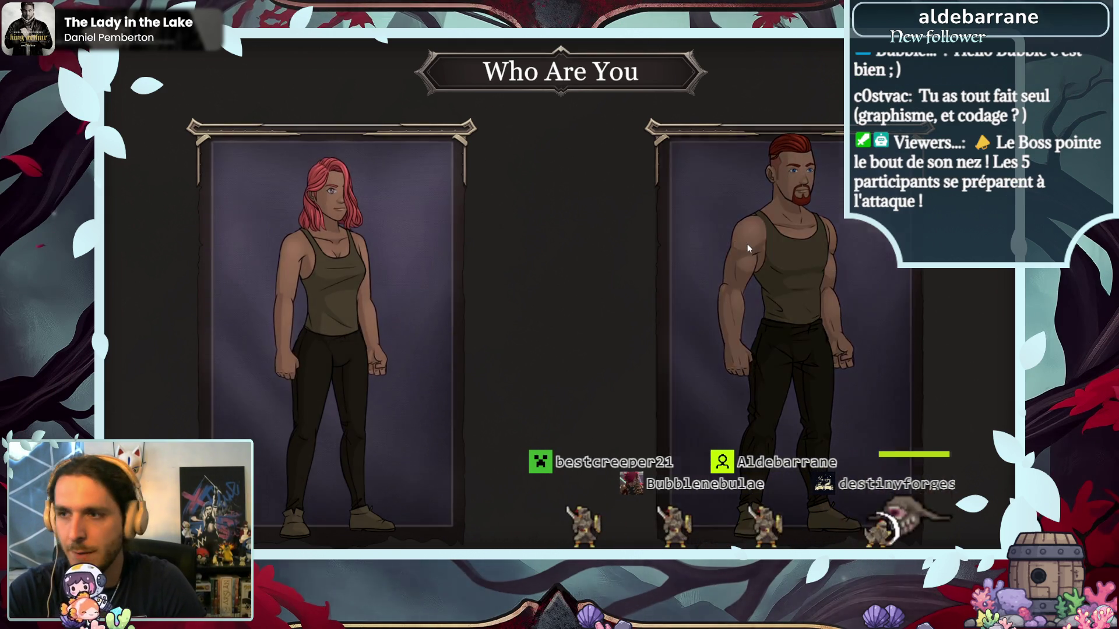
pyautogui.click(747, 245)
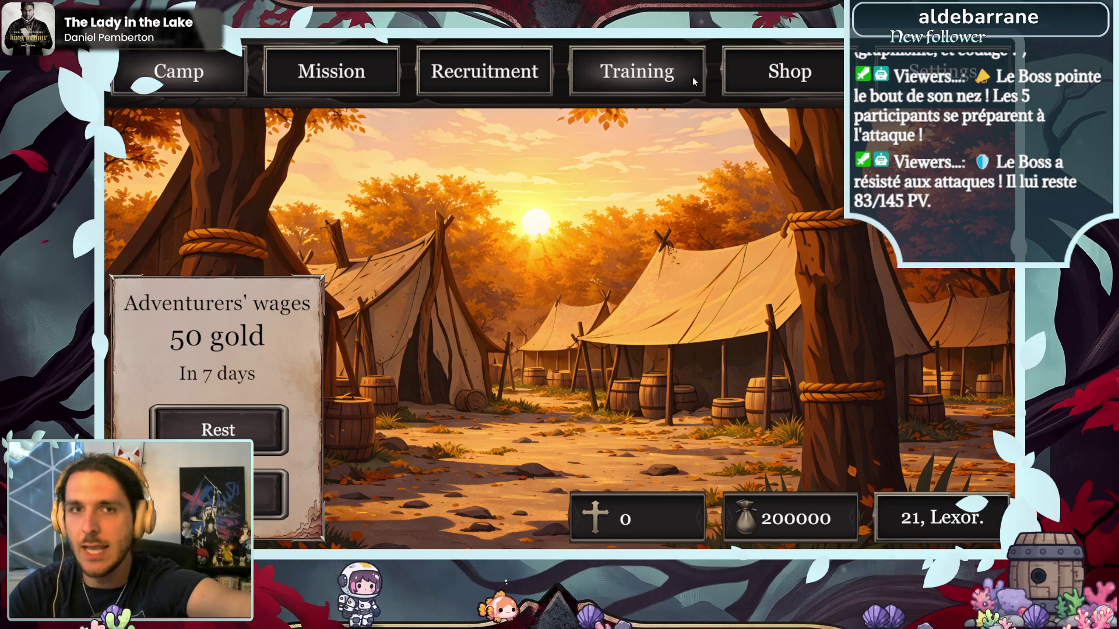
# - Raise Albert's Strength to 20 in Training and confirm the allocation
pyautogui.click(667, 86)
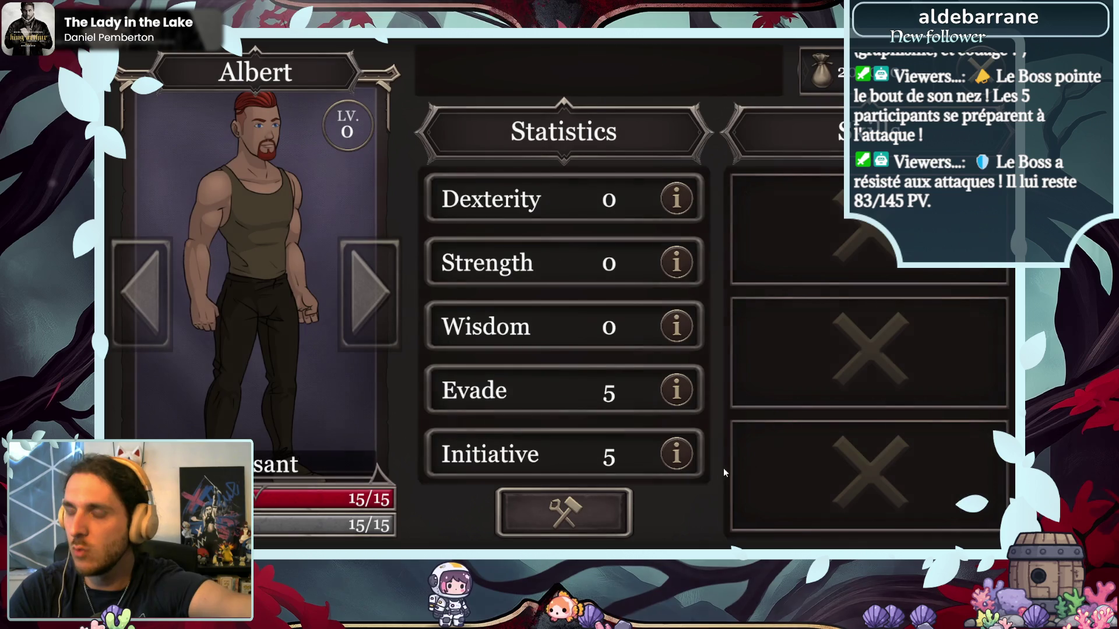
pyautogui.click(641, 271)
pyautogui.click(638, 271)
pyautogui.click(638, 270)
pyautogui.click(638, 271)
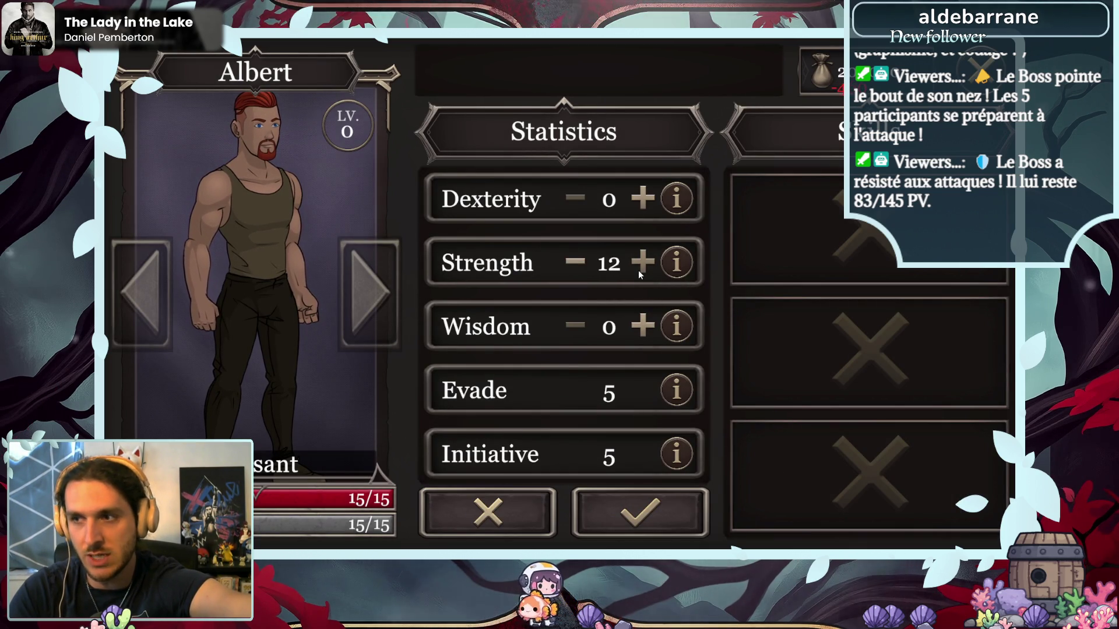
pyautogui.click(638, 270)
pyautogui.click(638, 270)
pyautogui.click(638, 271)
pyautogui.click(638, 271)
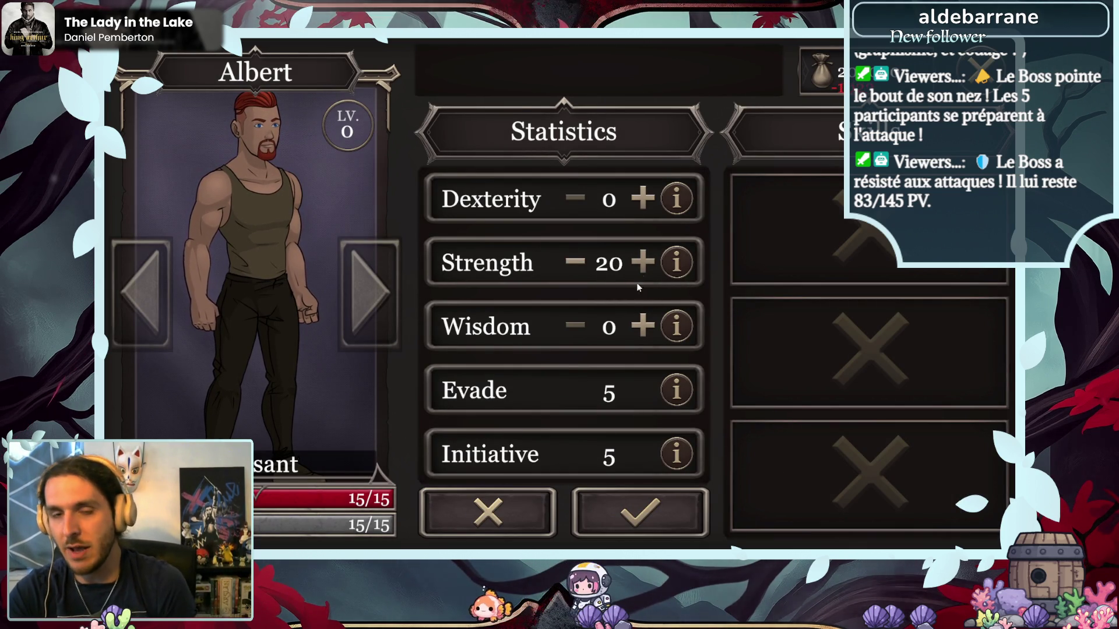
pyautogui.click(642, 511)
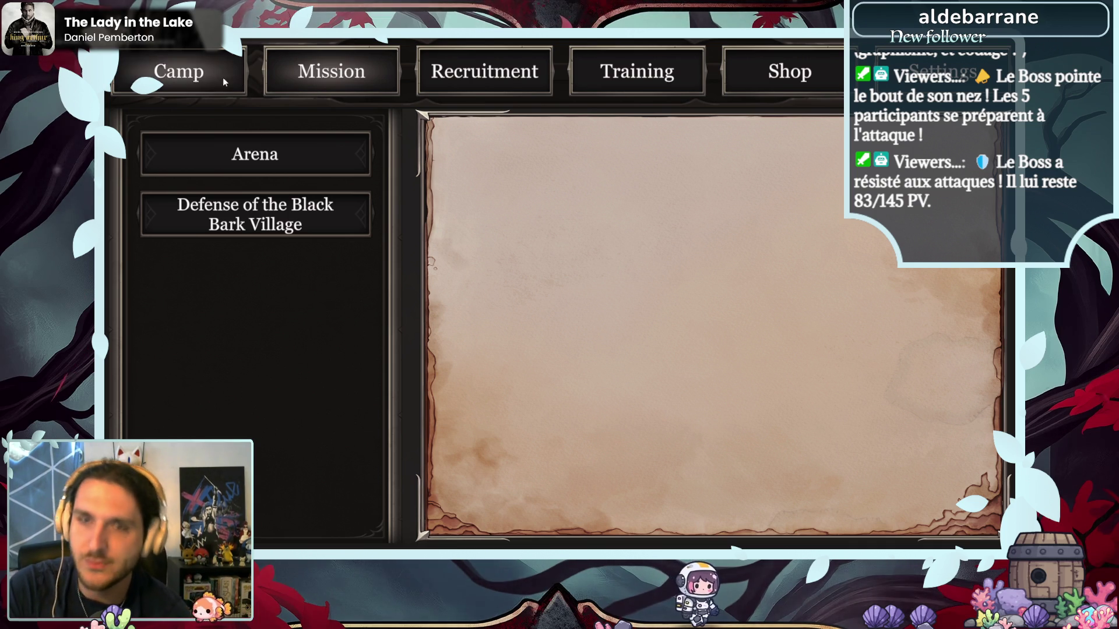
# - Launch the Black Bark Village mission and click through the opening dialogue
pyautogui.click(257, 203)
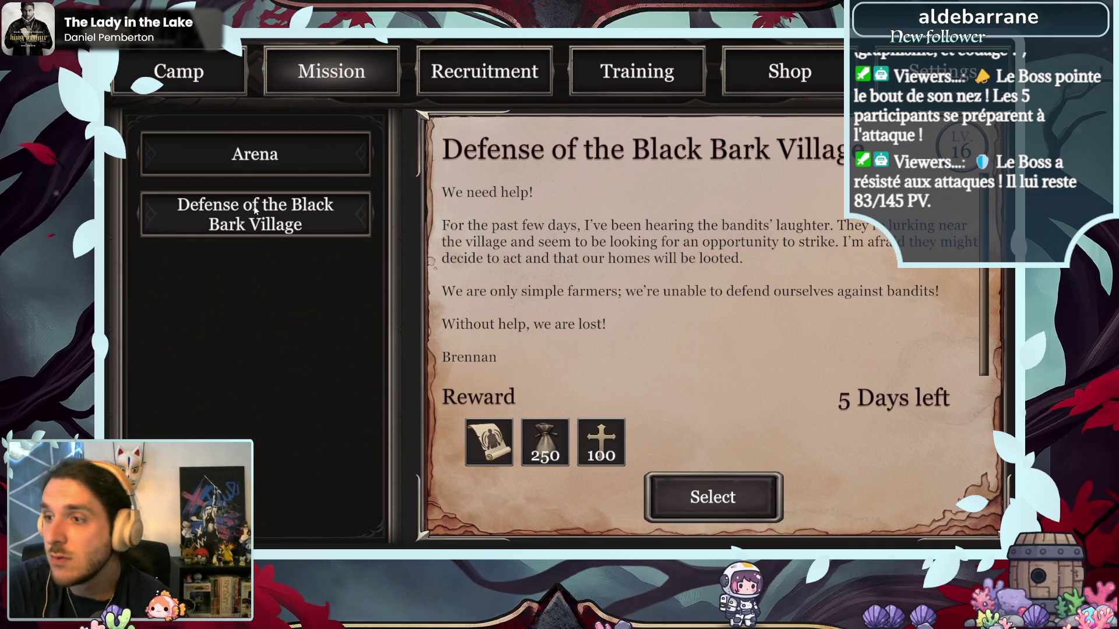
pyautogui.moveTo(597, 463)
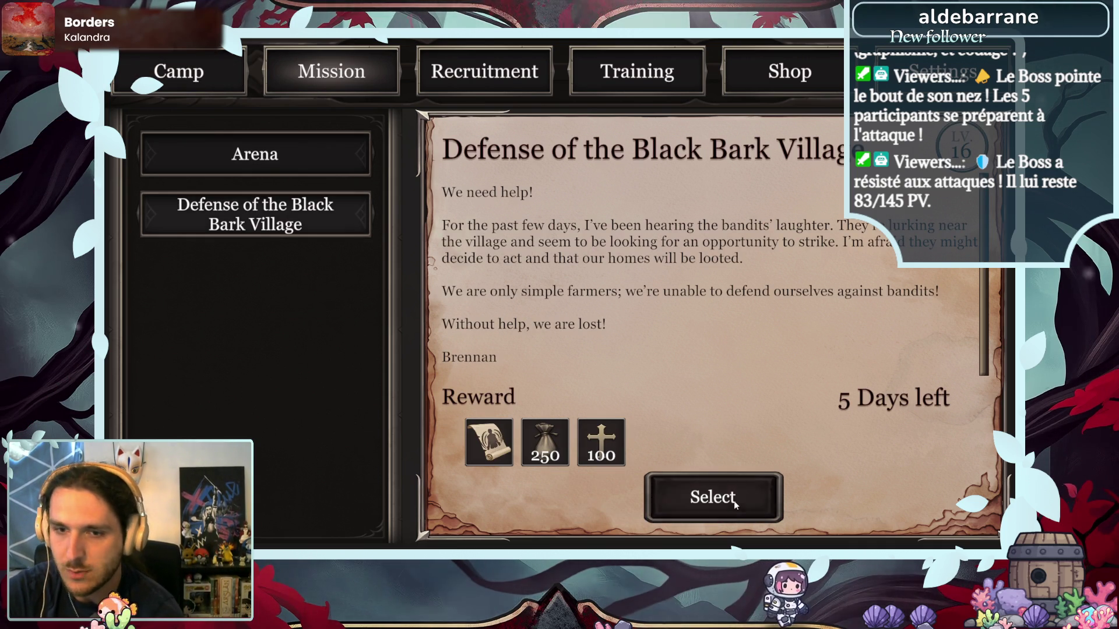
pyautogui.click(736, 499)
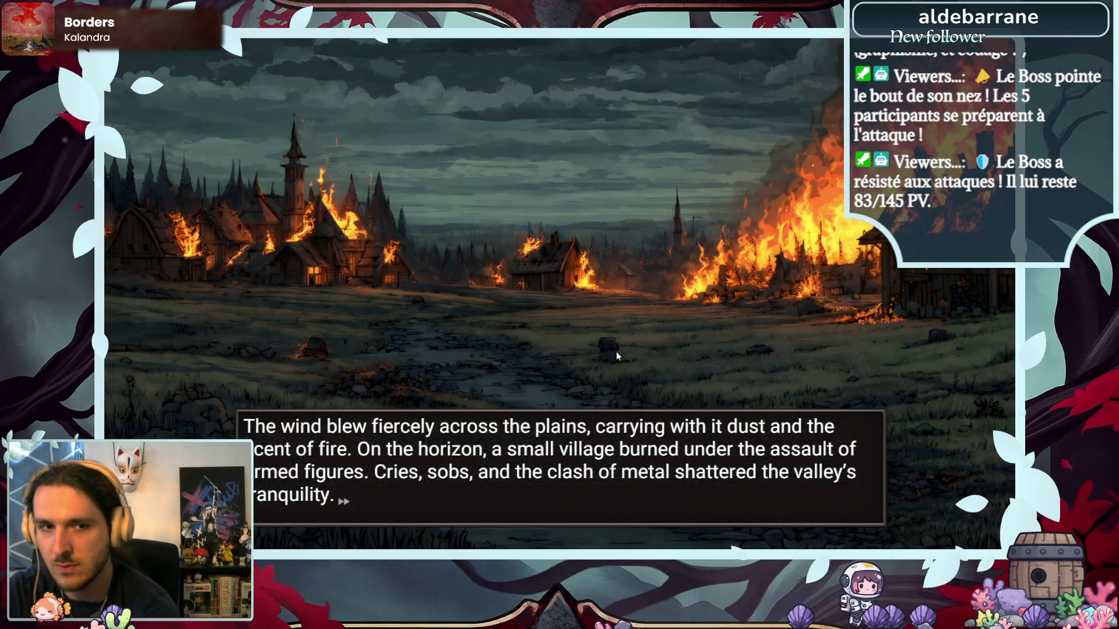
pyautogui.click(616, 351)
pyautogui.click(618, 351)
pyautogui.click(618, 349)
pyautogui.click(616, 349)
pyautogui.click(617, 353)
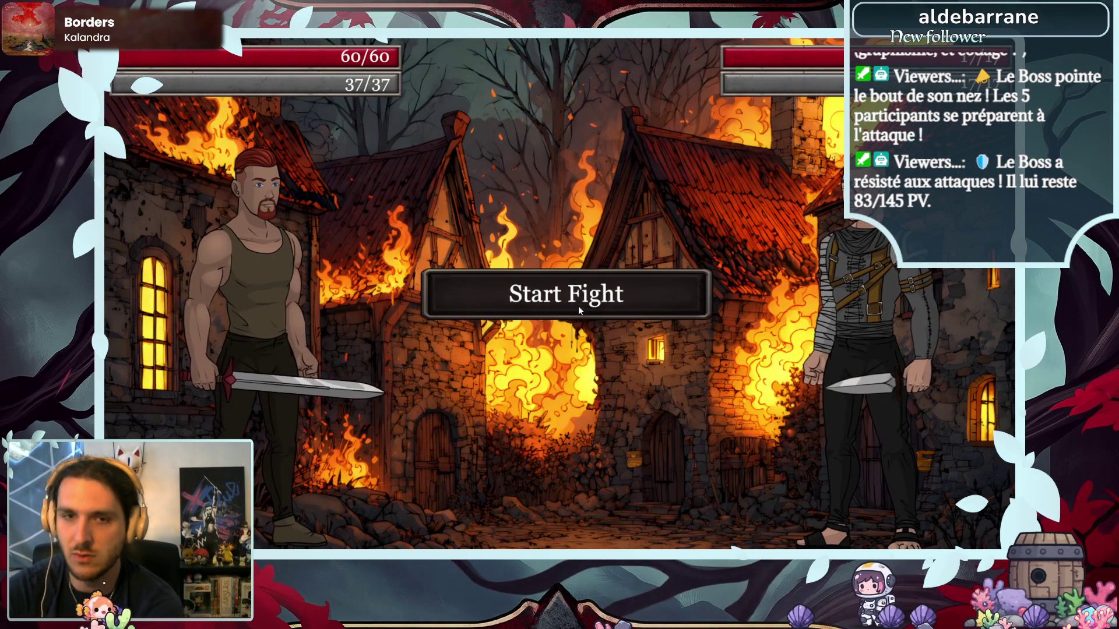
# - Fight and defeat Bob
pyautogui.click(578, 306)
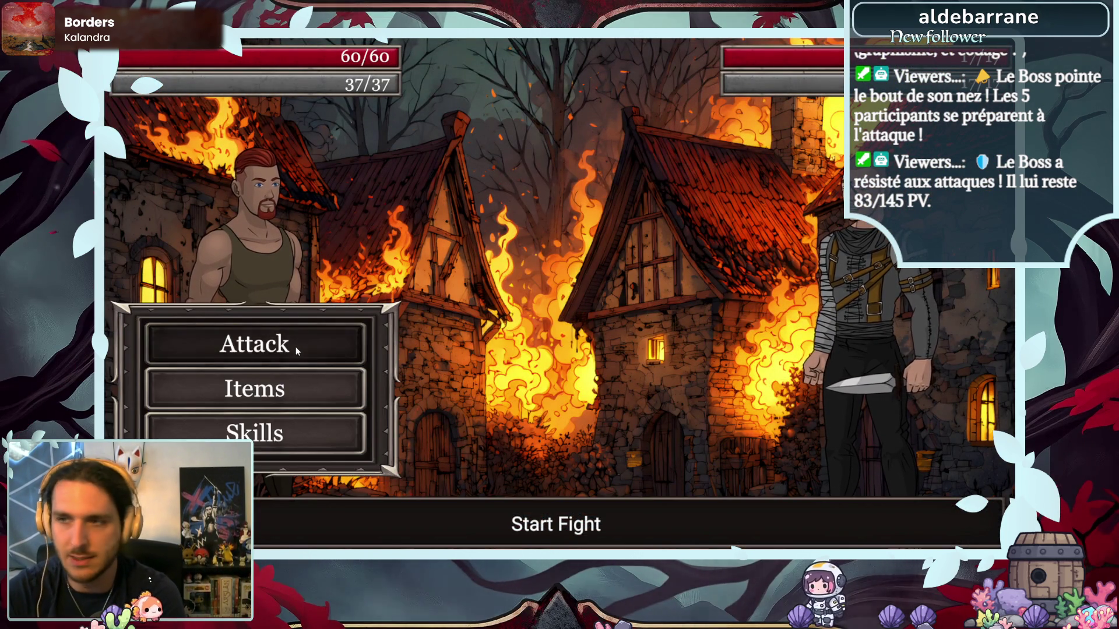
pyautogui.click(295, 347)
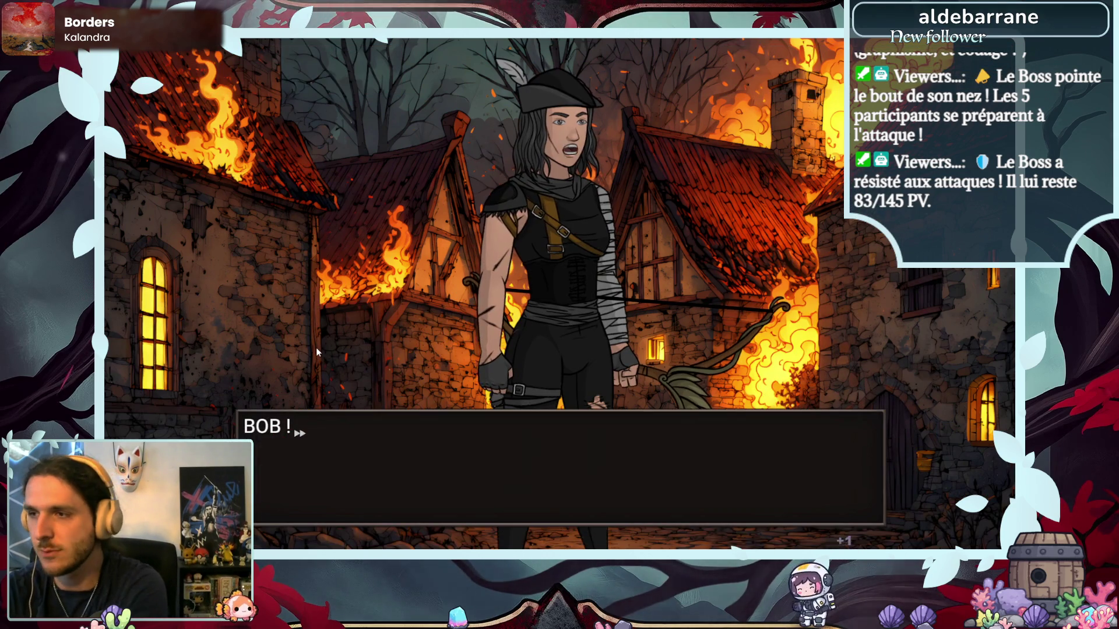
pyautogui.click(318, 360)
pyautogui.click(318, 361)
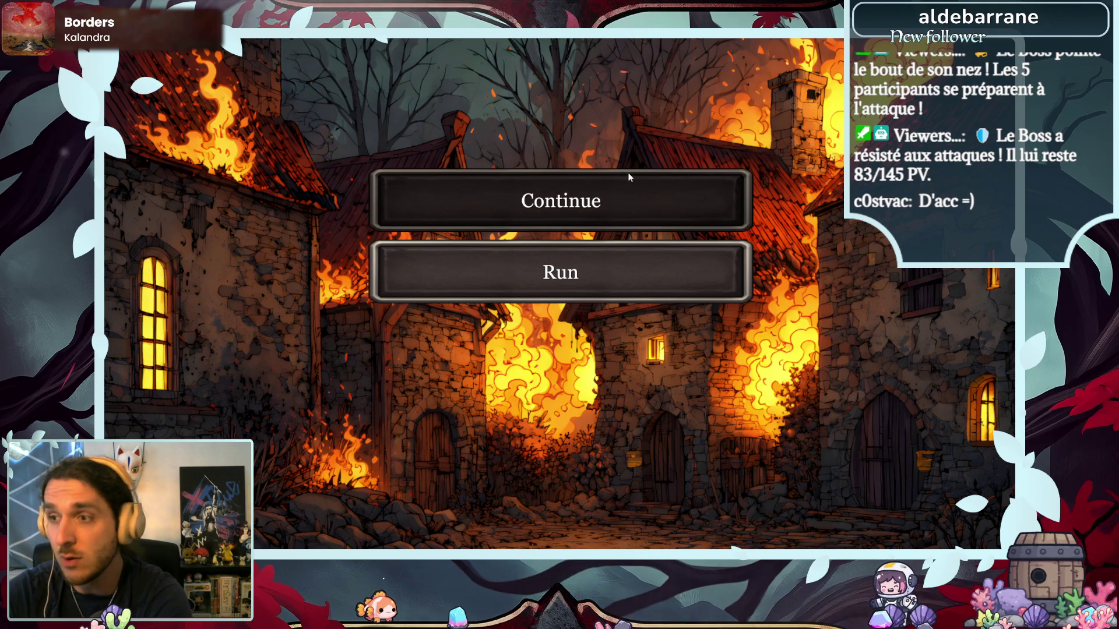
# - Flee the burning village and collect the Prestige rewards, including 10 Renown
pyautogui.click(580, 271)
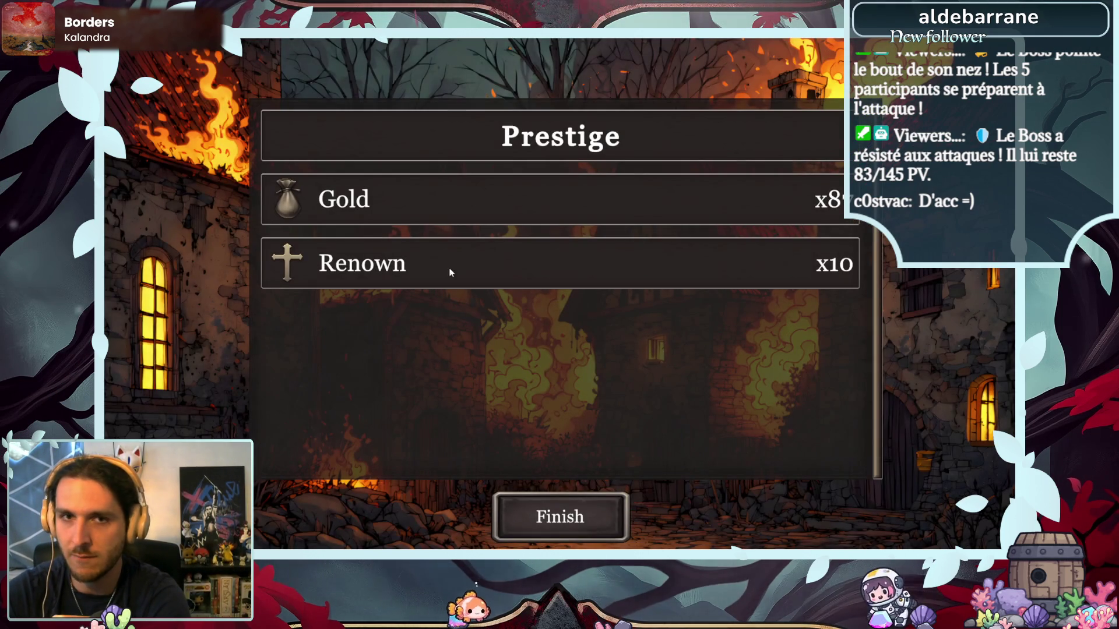
pyautogui.click(577, 517)
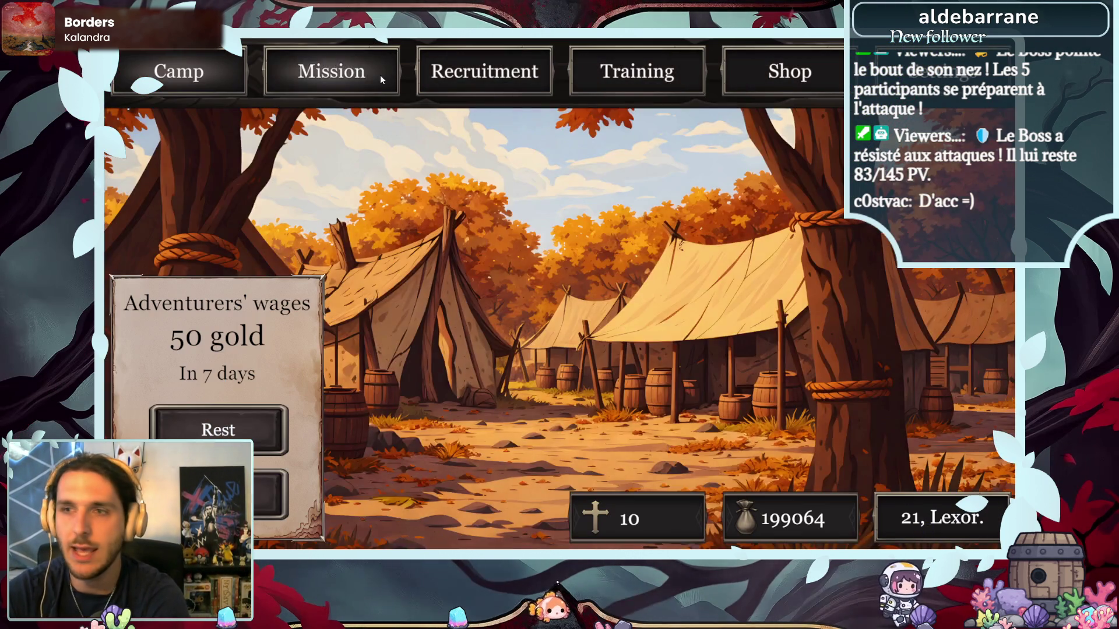
pyautogui.click(380, 74)
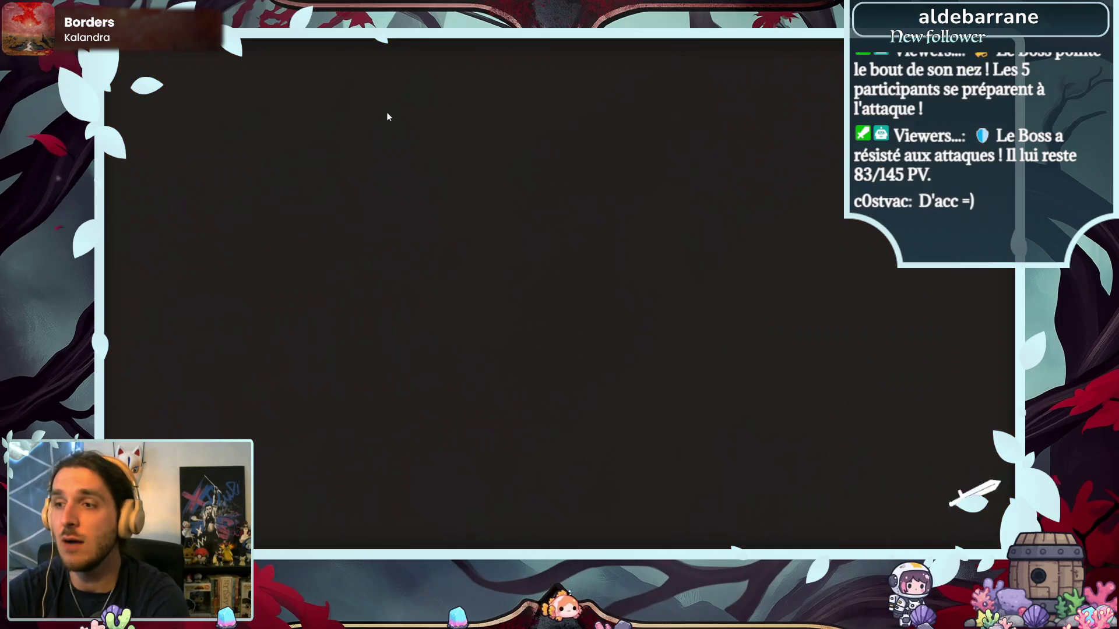
# - Launch Defense of the Black Bark Village and click through to 'There are no survivors.'
pyautogui.click(352, 201)
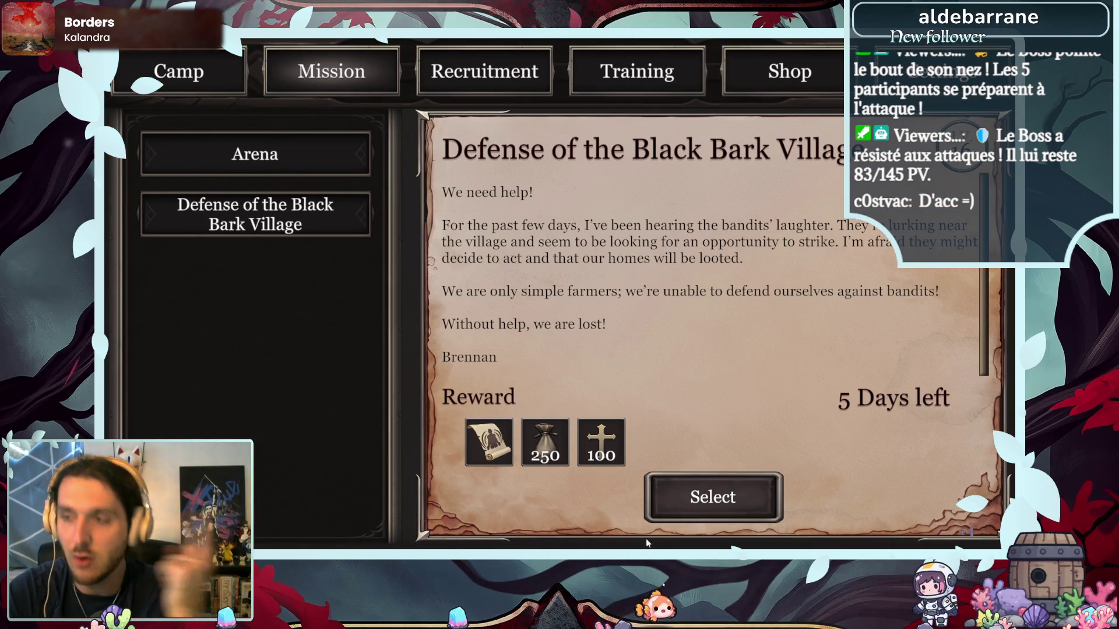
pyautogui.click(707, 498)
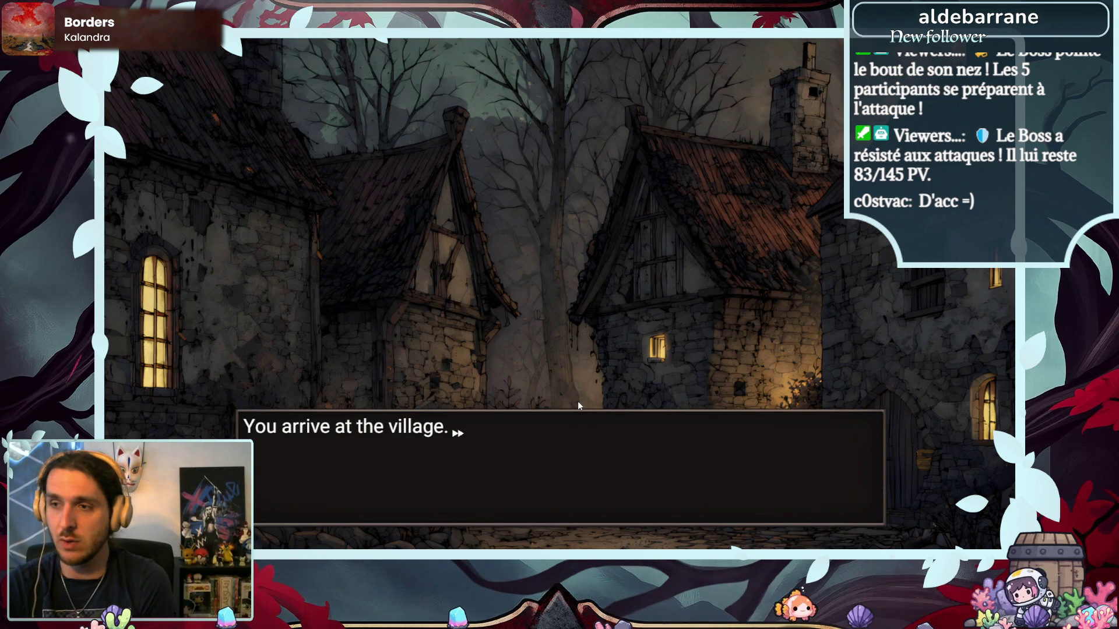
pyautogui.click(579, 406)
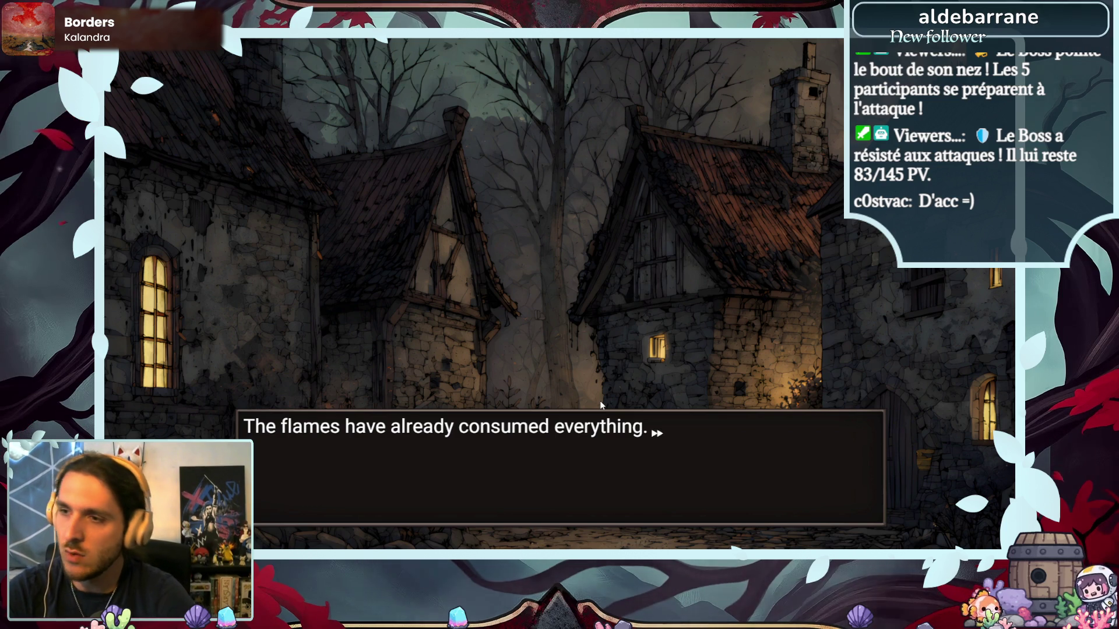
pyautogui.click(582, 398)
pyautogui.click(581, 398)
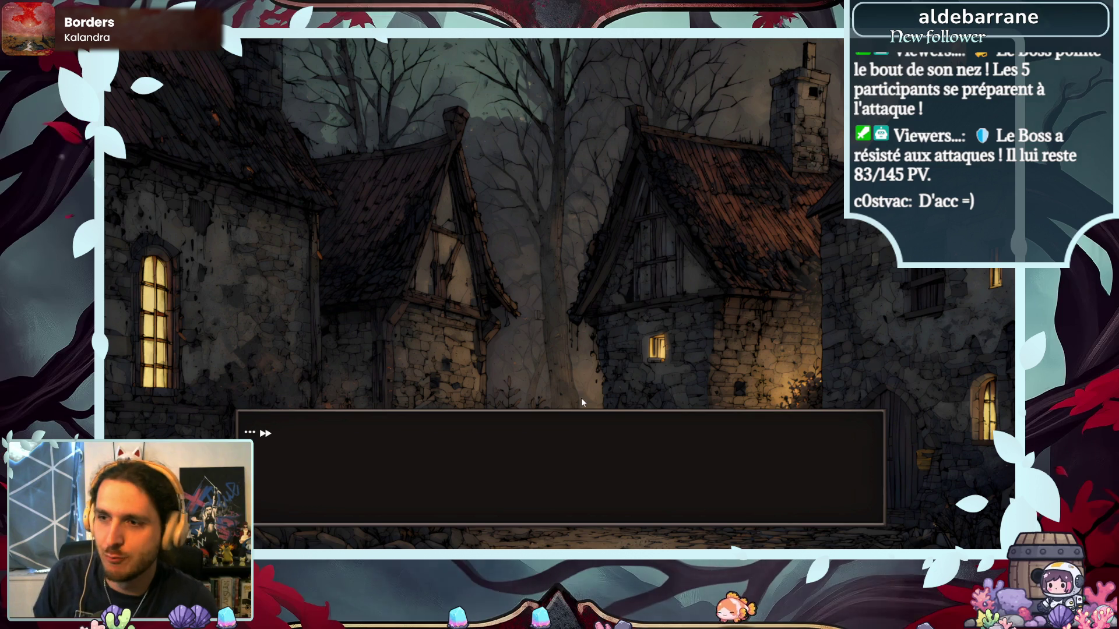
pyautogui.click(530, 347)
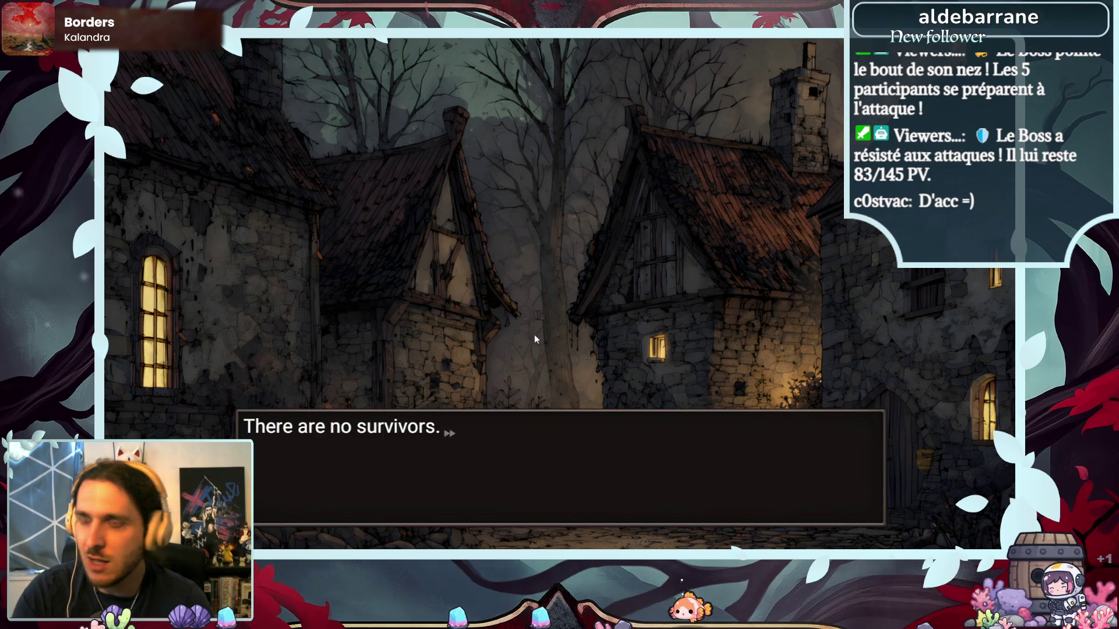
pyautogui.click(534, 338)
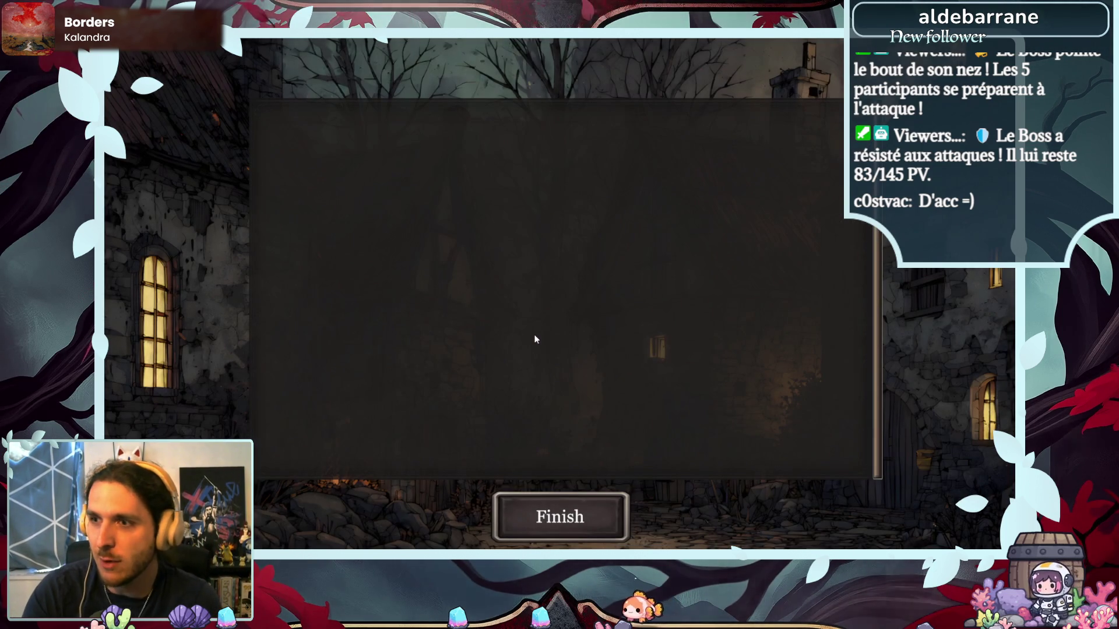
# - Finish the mission back at camp and close the game window
pyautogui.click(561, 505)
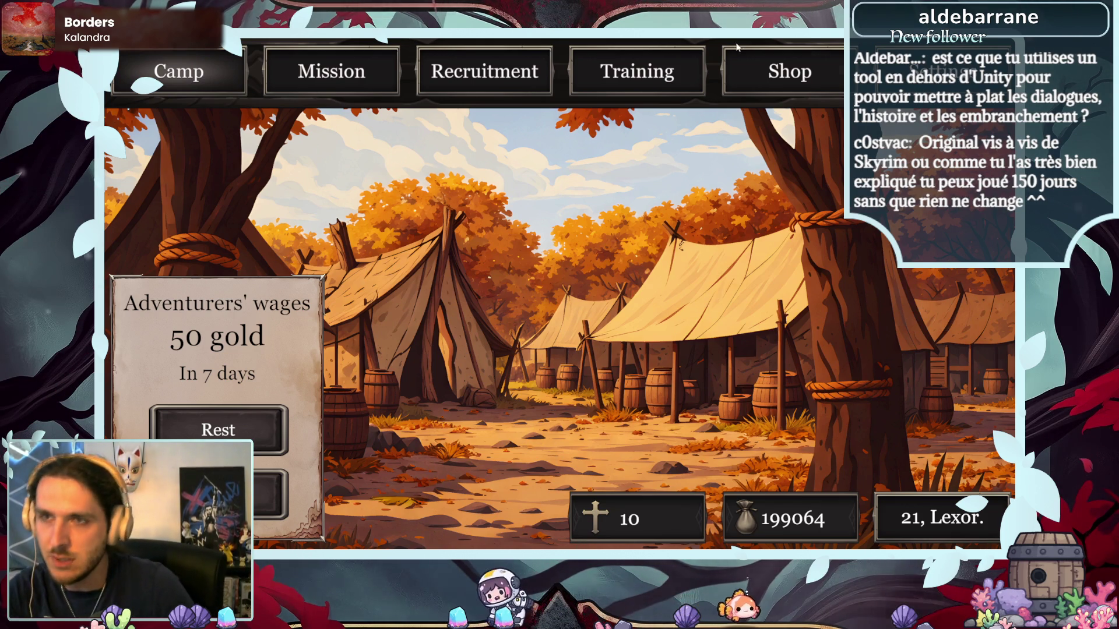
pyautogui.hotkey('alt', 'Tab')
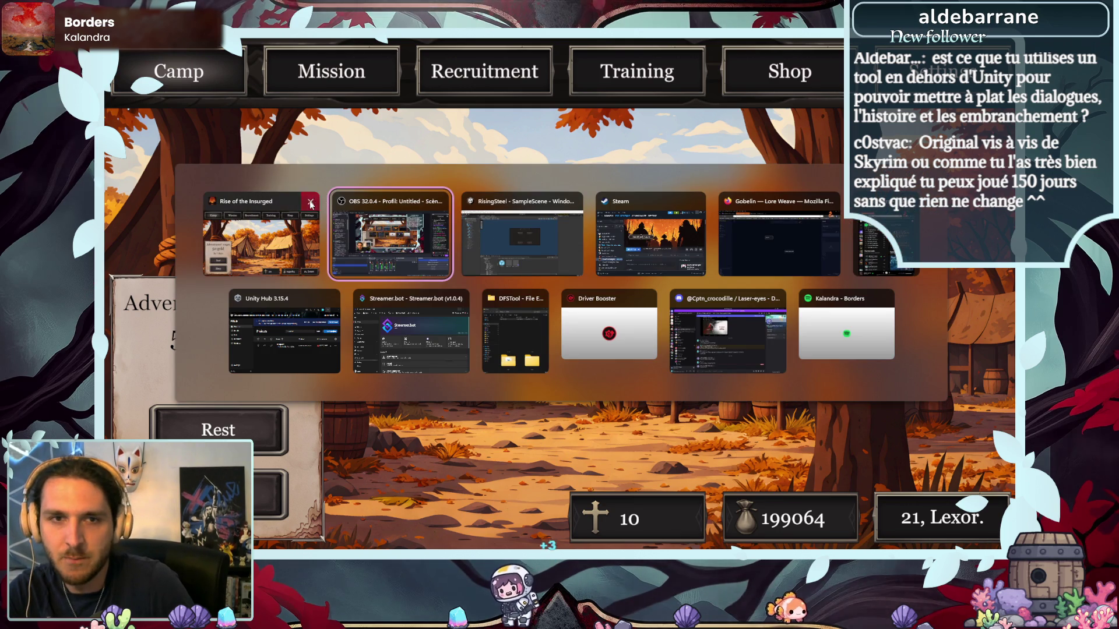
pyautogui.click(309, 204)
# - Show Unity's Naninovel menu, then bring Firefox with the Lore Weave Gobelin graph forward
pyautogui.click(457, 233)
pyautogui.click(272, 49)
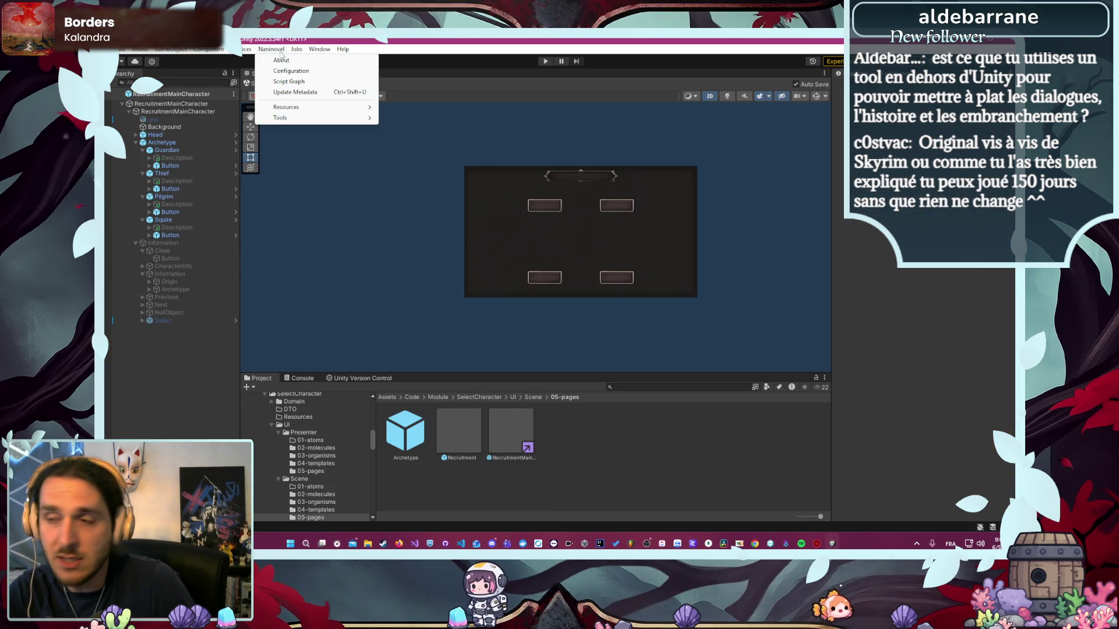
pyautogui.moveTo(326, 108)
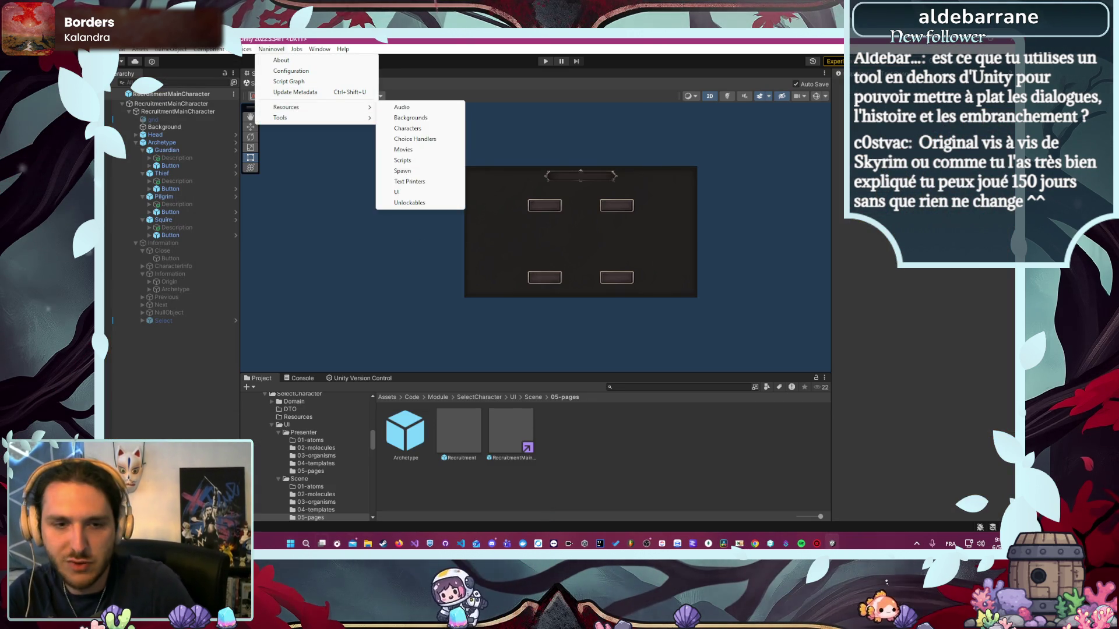
pyautogui.click(399, 543)
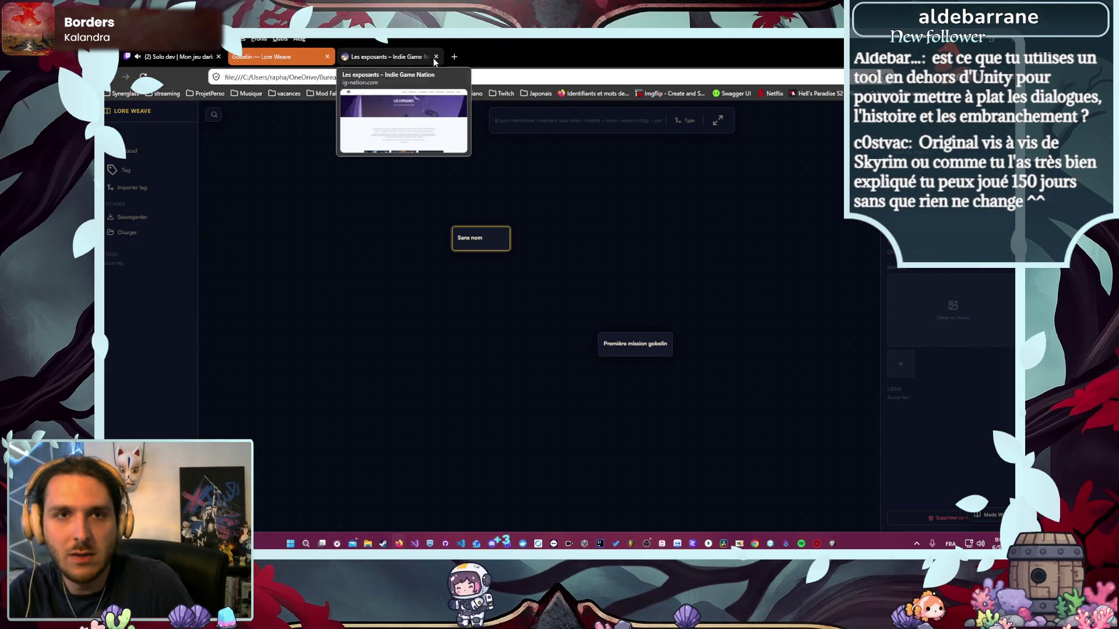
# - Load naninovel.com in a new tab, dismiss the translation offer, and skim the homepage
pyautogui.click(454, 56)
pyautogui.write('naninovel.com/')
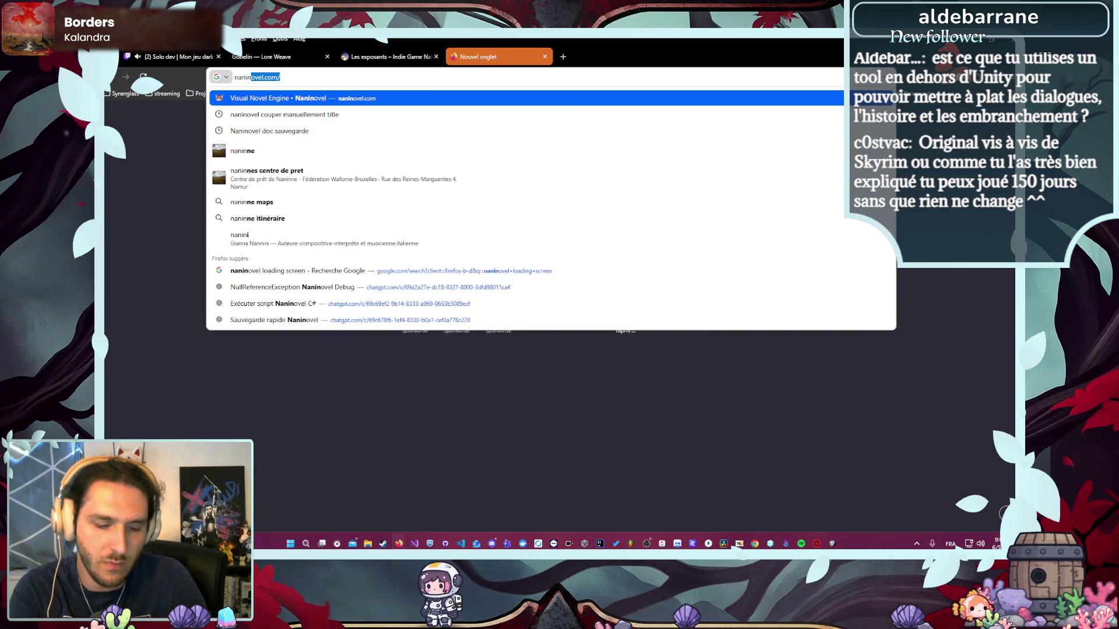
pyautogui.press('Return')
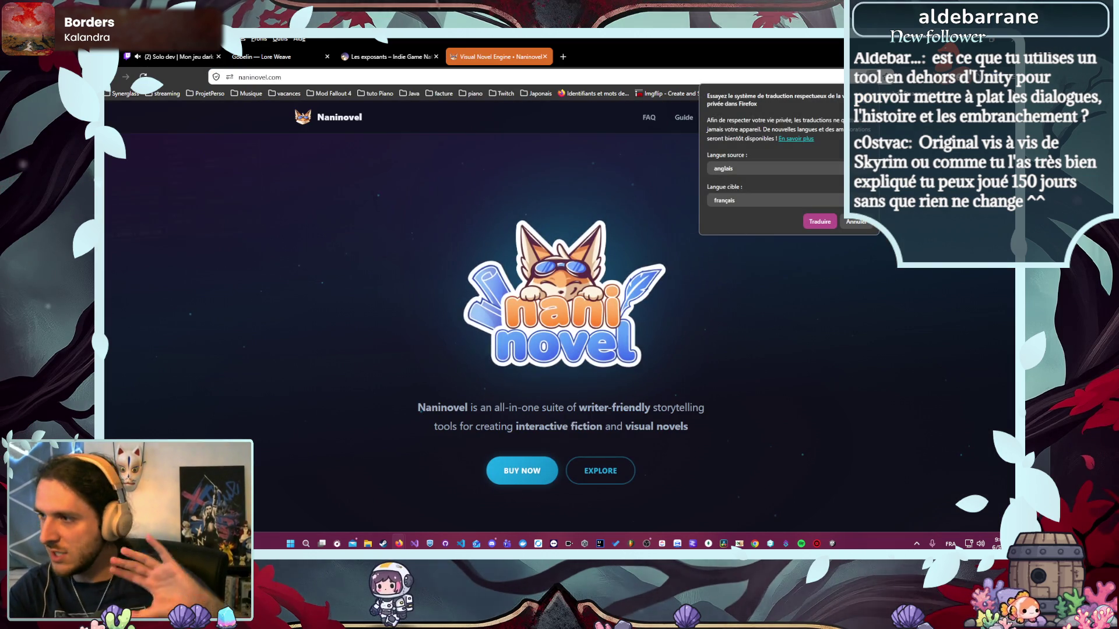
pyautogui.click(179, 258)
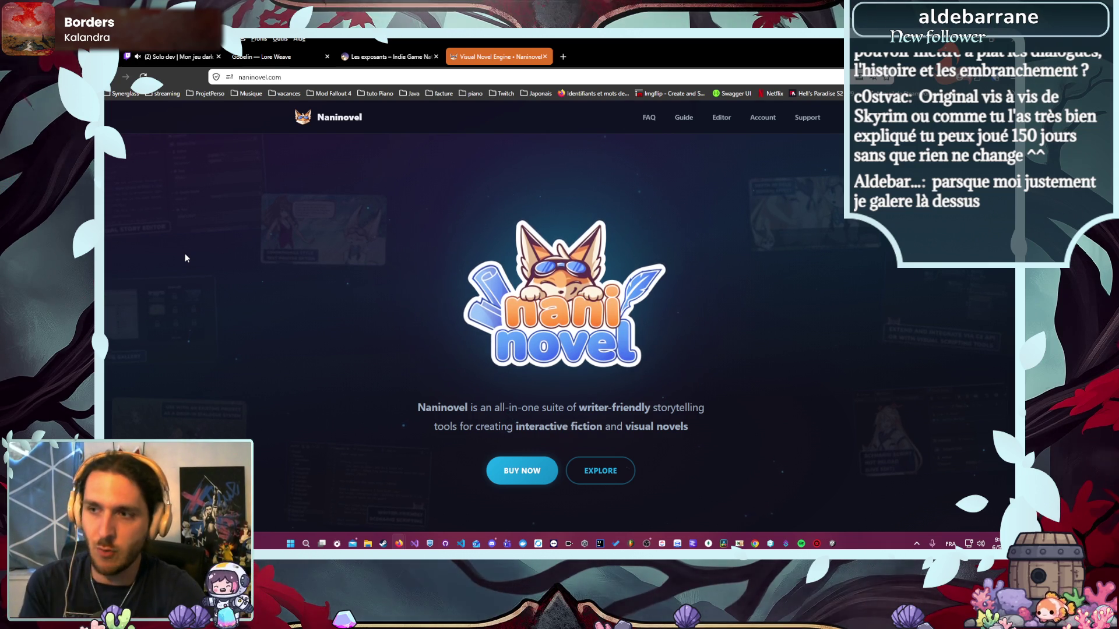
pyautogui.scroll(-3, 226, 273)
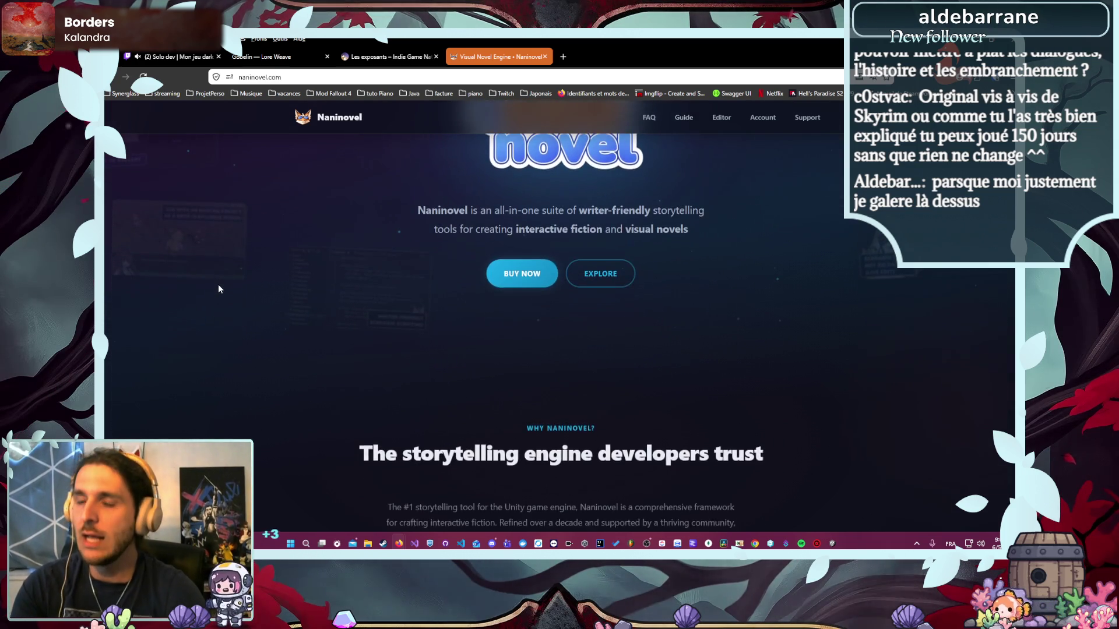
pyautogui.scroll(3, 219, 288)
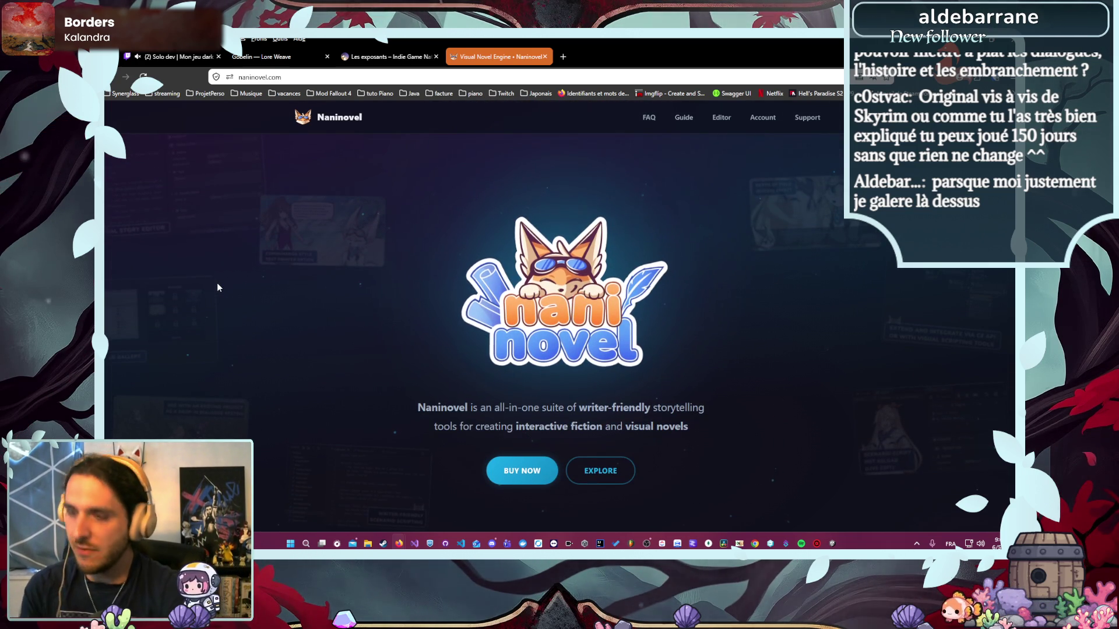
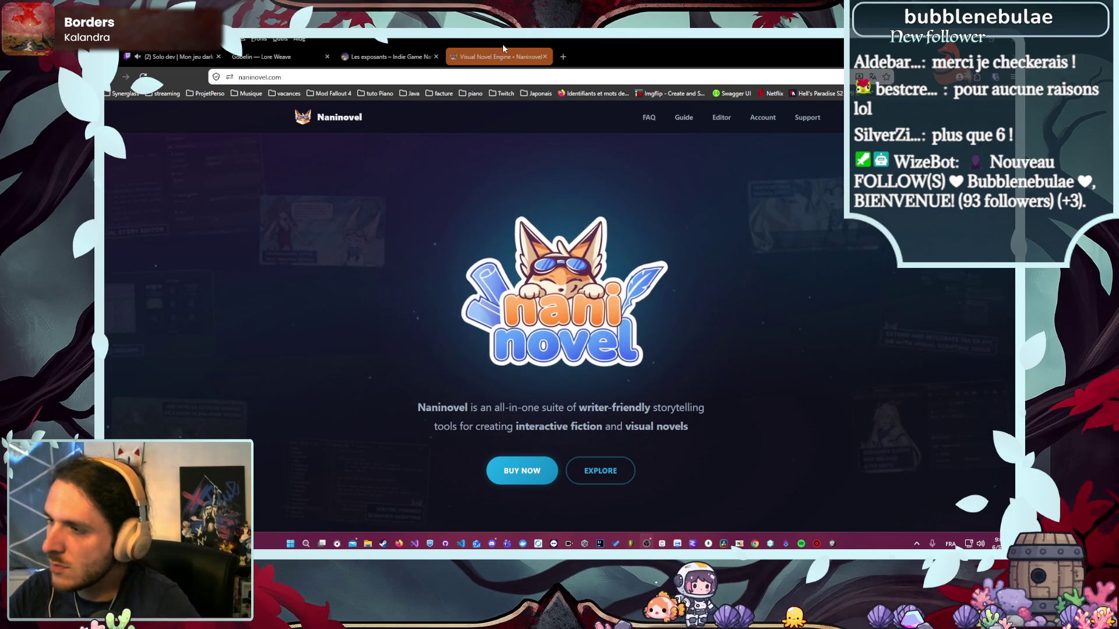
# - Return to the Gobelin graph in Lore Weave and deselect the Sans nom node
pyautogui.click(294, 57)
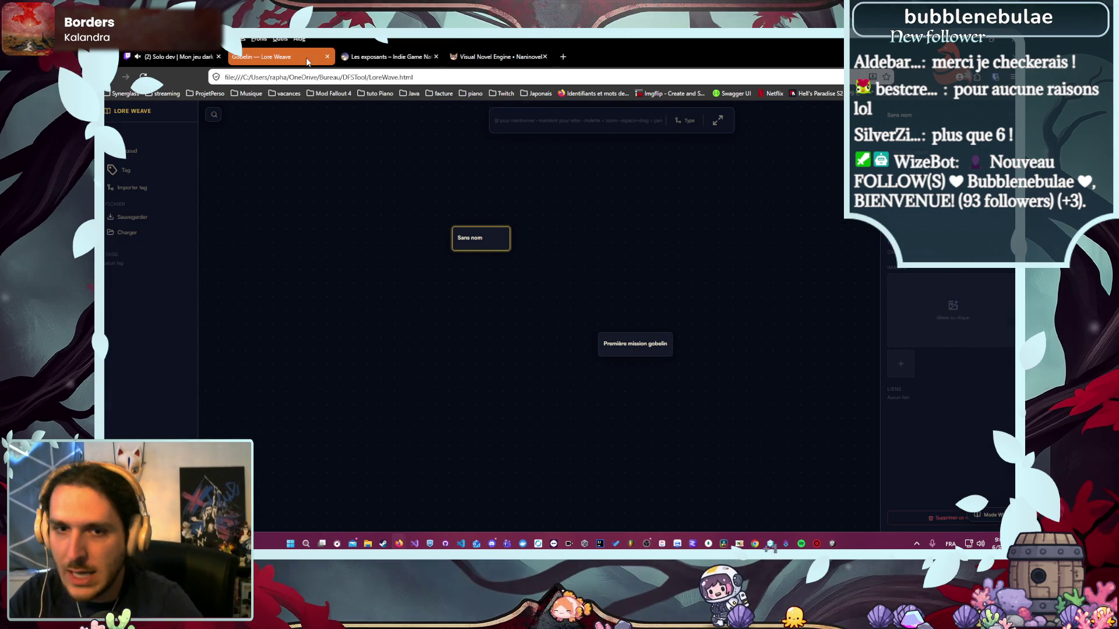
pyautogui.click(651, 293)
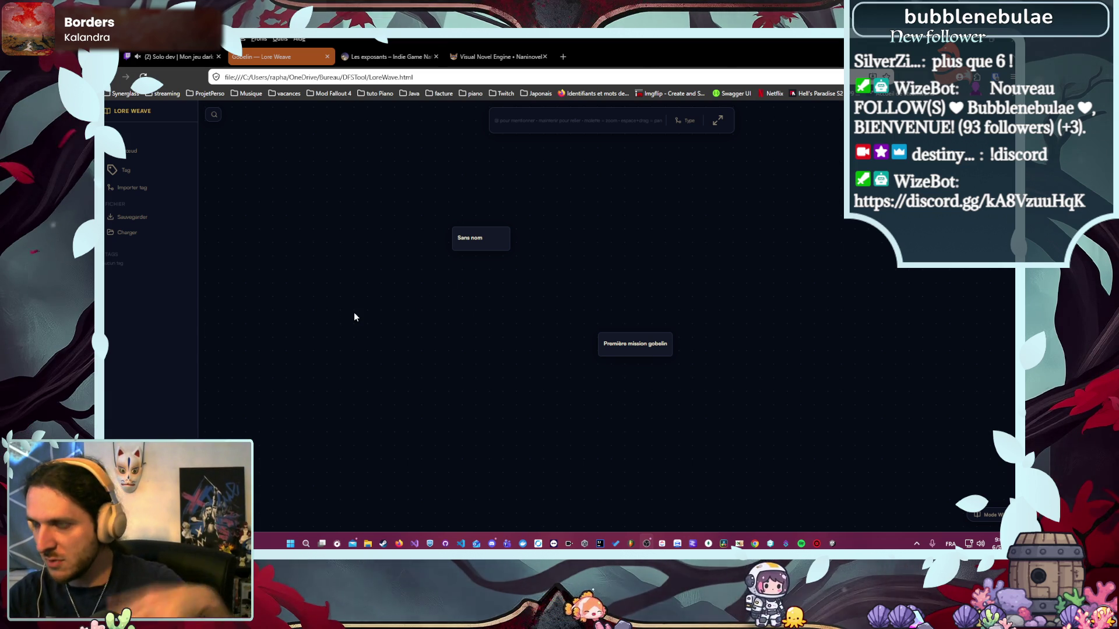
# - Go back to the graph list, open the Perso Principaux graph, and select the Skreg node
pyautogui.click(145, 116)
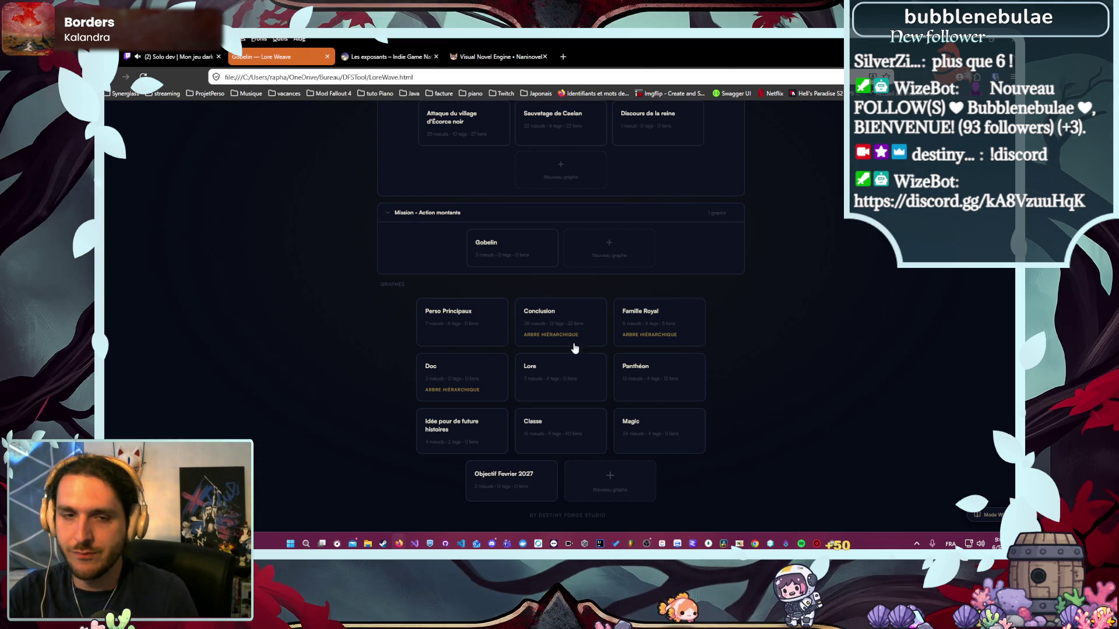
pyautogui.scroll(1, 525, 365)
pyautogui.scroll(-1, 523, 369)
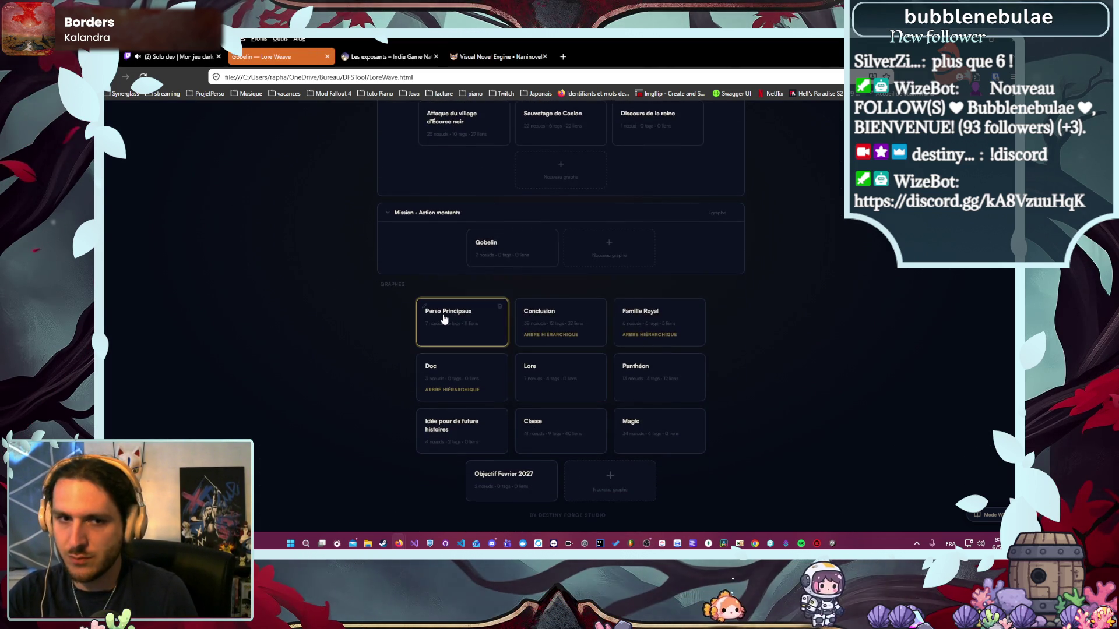
pyautogui.click(428, 317)
pyautogui.scroll(-3, 565, 309)
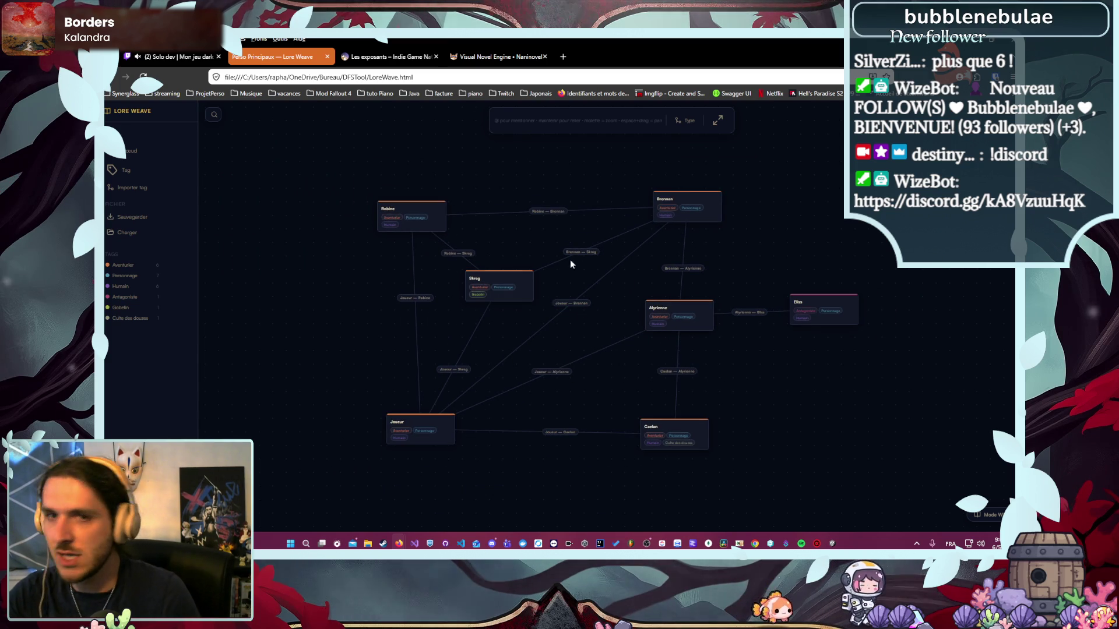
pyautogui.click(517, 292)
# - Scroll down through the Skreg node's notes toward its links list
pyautogui.scroll(-10, 939, 282)
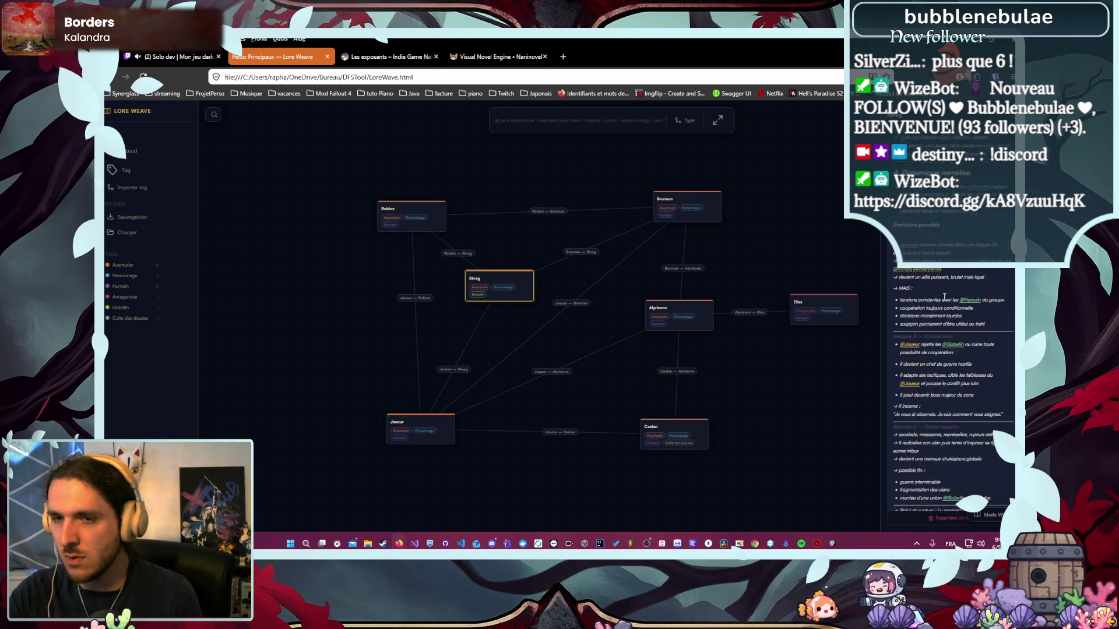
pyautogui.scroll(-5, 940, 313)
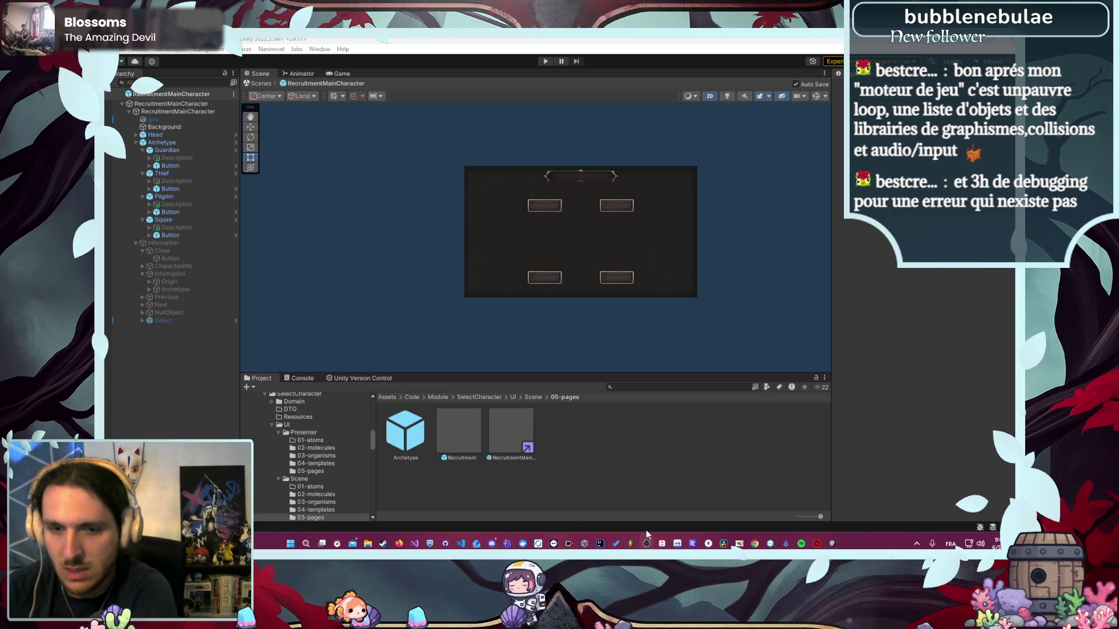
# - Switch from Twitch back to the Perso Principaux graph, then return to the home graph list
pyautogui.moveTo(398, 543)
pyautogui.click(414, 510)
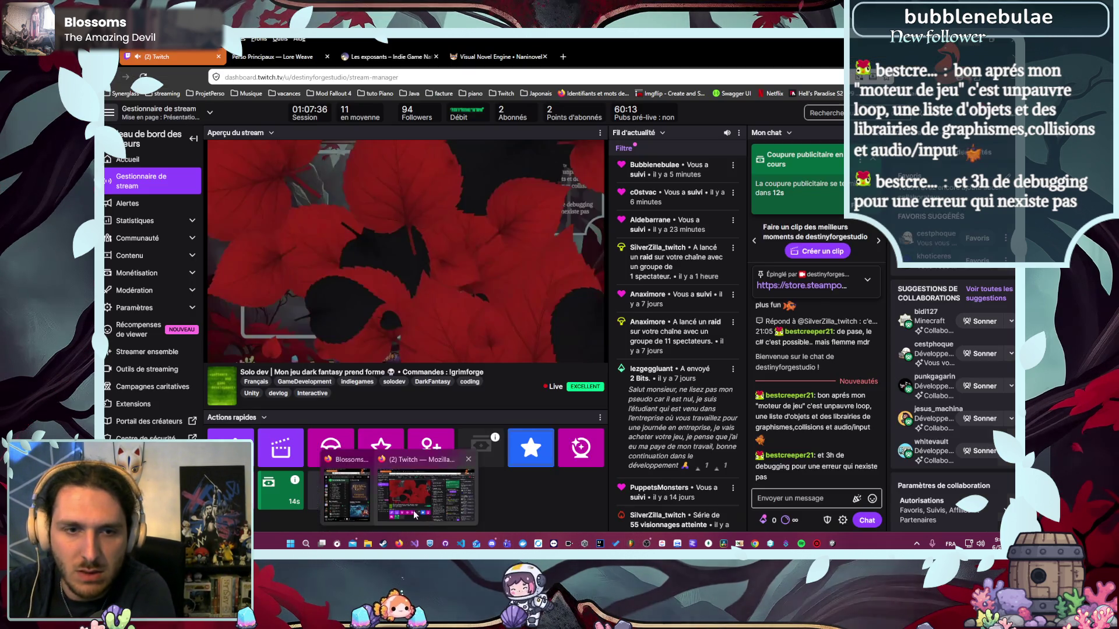
pyautogui.click(303, 57)
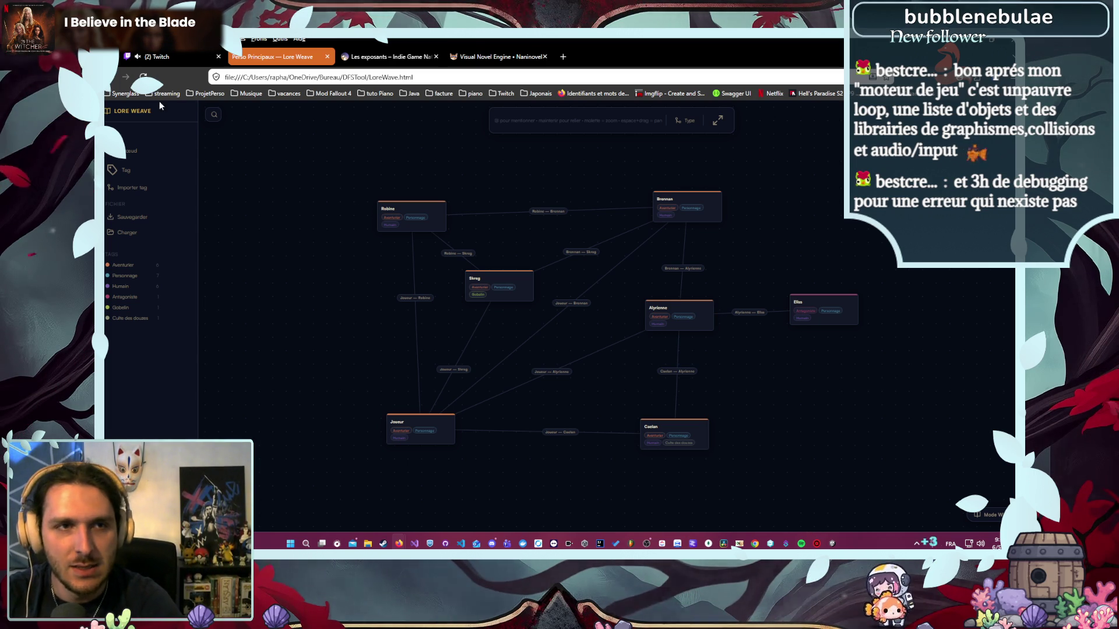
pyautogui.click(131, 113)
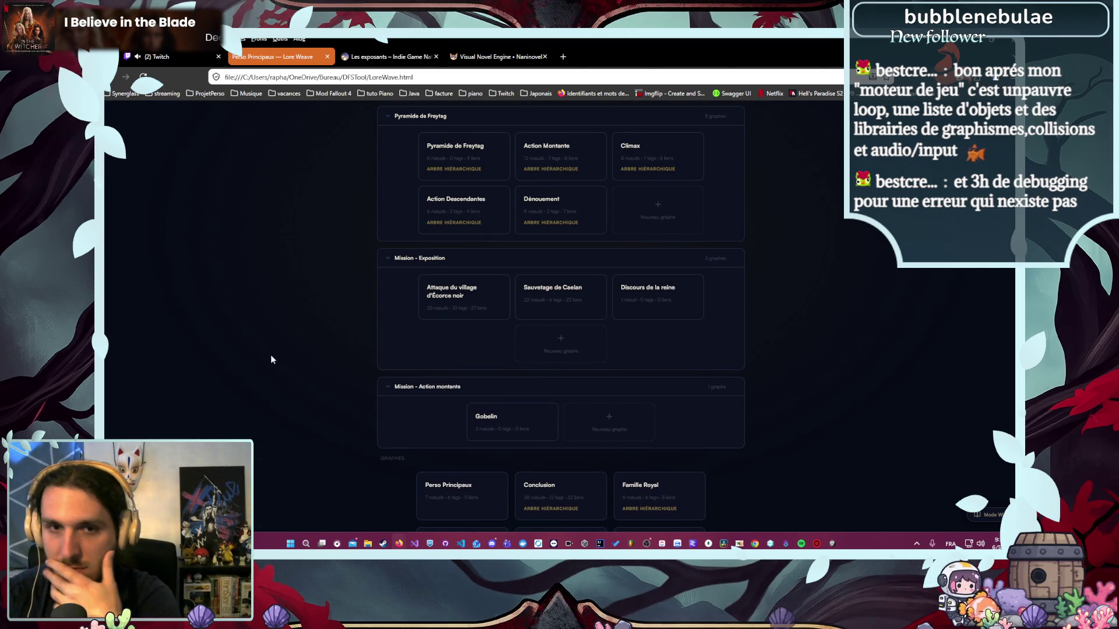
# - Open the Gobelin graph, inspect both nodes, and move Première mission gobelin up toward Sans nom
pyautogui.click(489, 370)
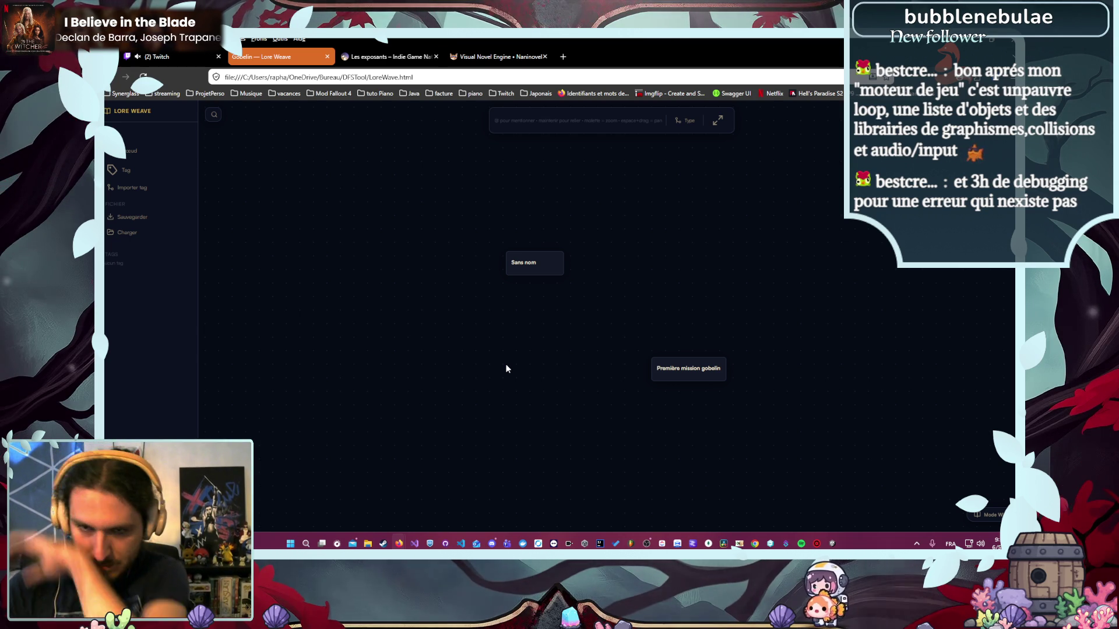
pyautogui.click(540, 254)
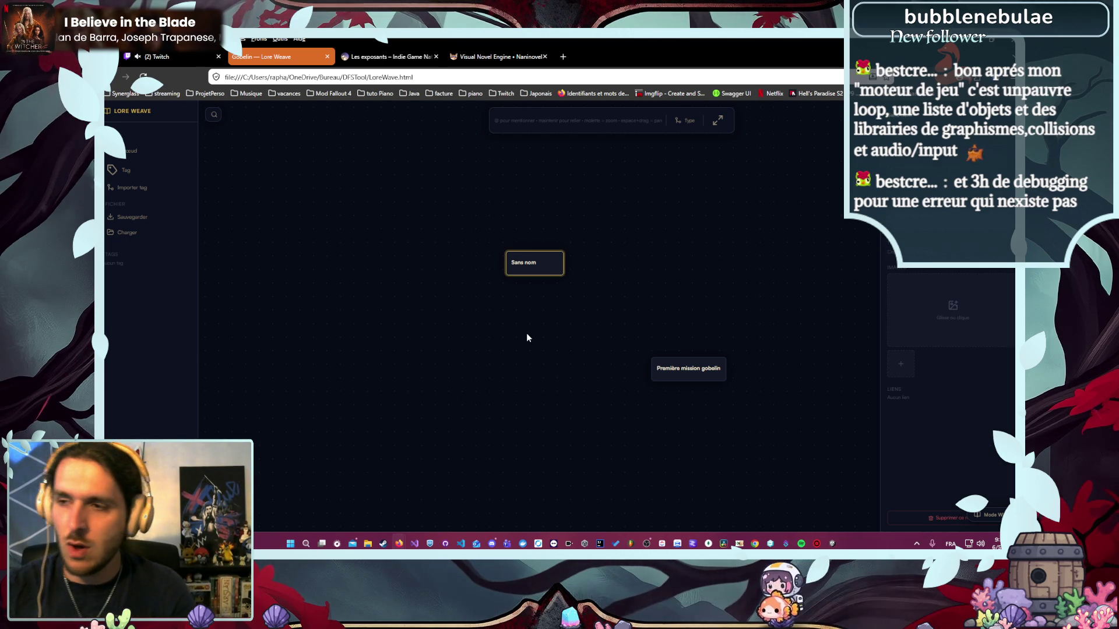
pyautogui.click(682, 368)
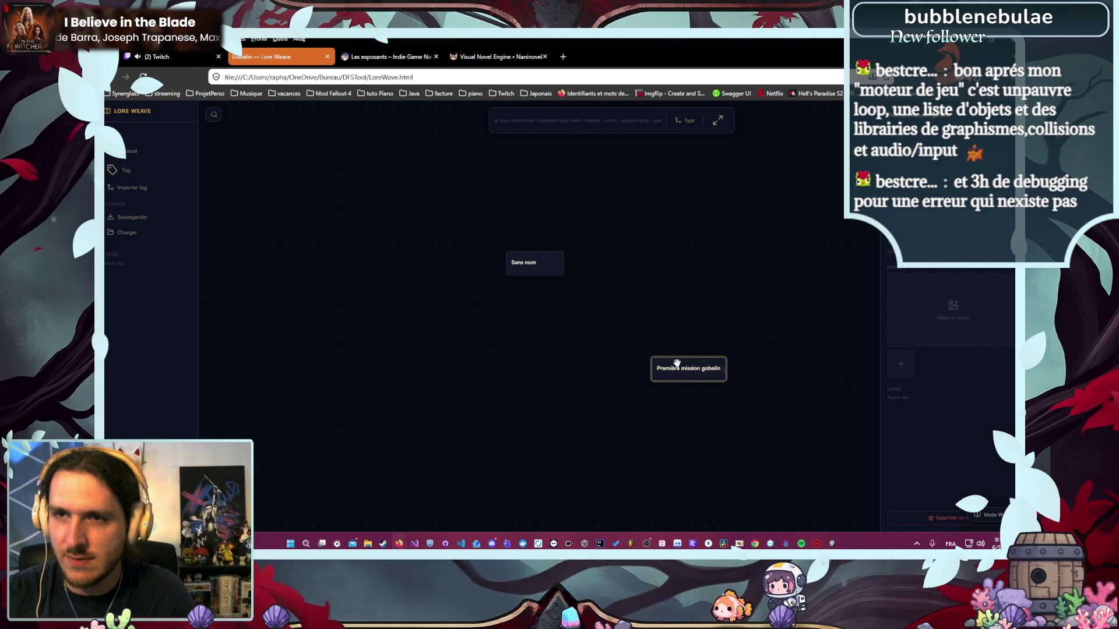
pyautogui.moveTo(708, 378); pyautogui.dragTo(686, 290)
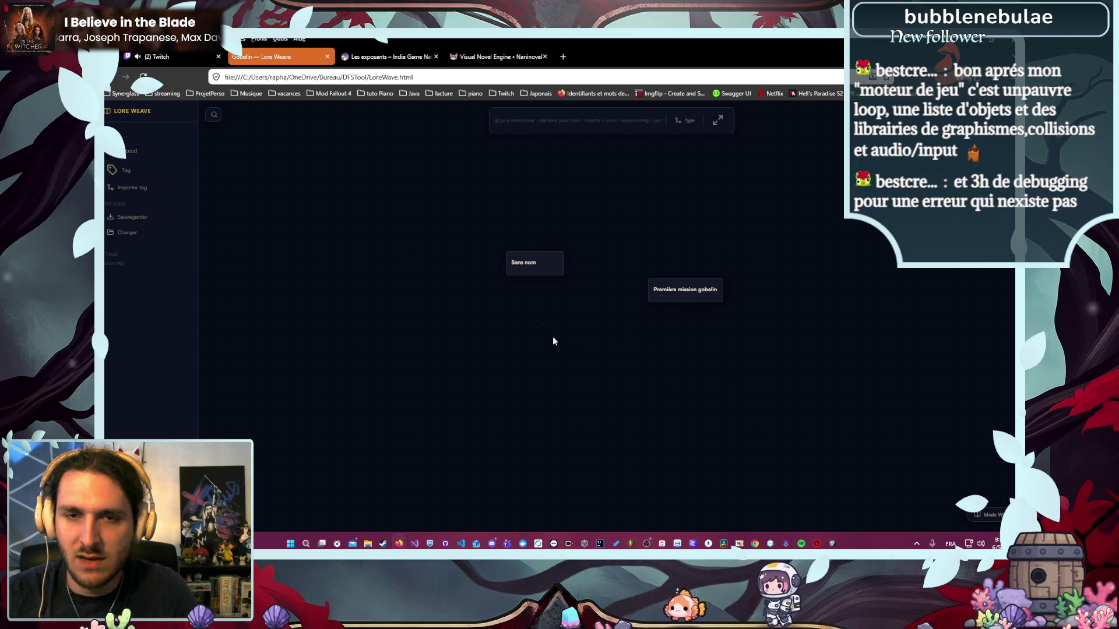
# - Delete both the Première mission gobelin and Sans nom nodes
pyautogui.press('Delete')
pyautogui.click(556, 265)
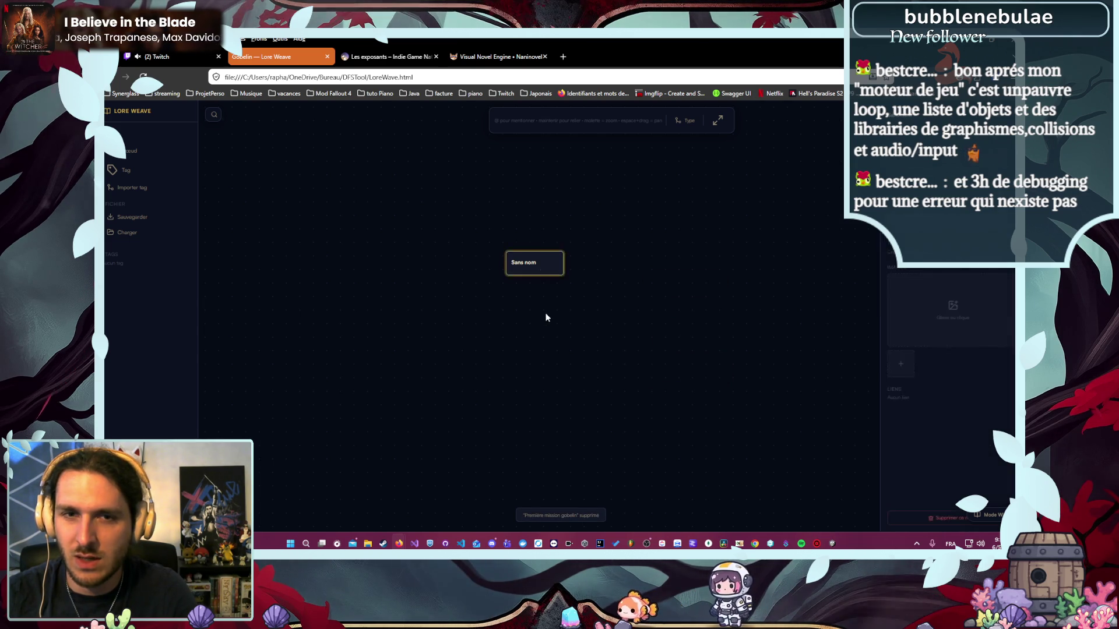
pyautogui.press('Delete')
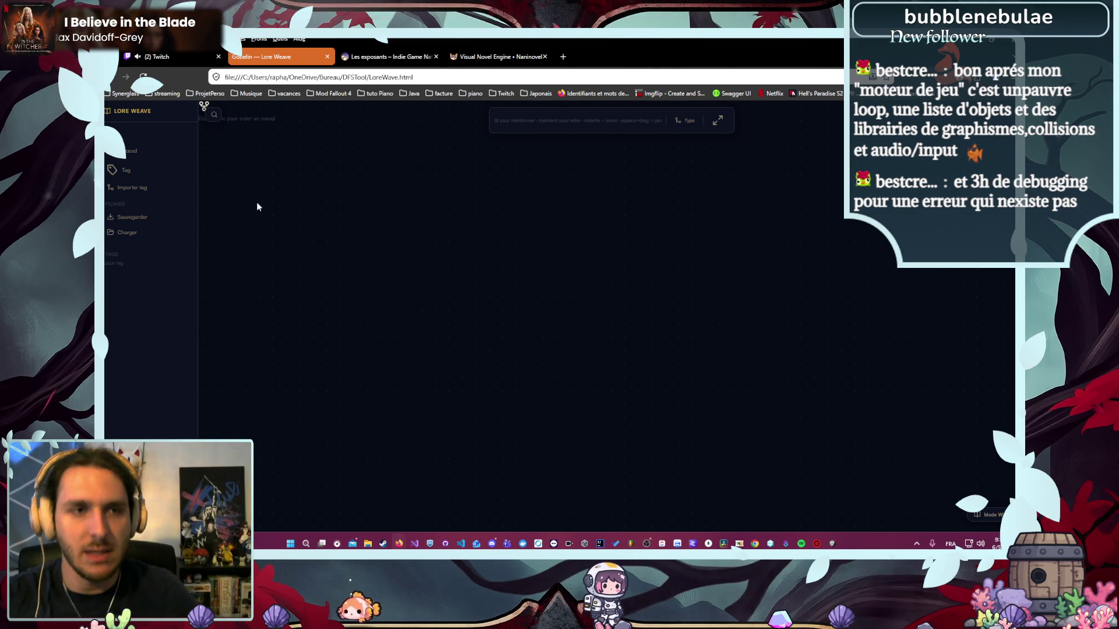
# - Add a new untitled node, drag it into the canvas, then reopen the Gobelin graph and select it
pyautogui.doubleClick(230, 207)
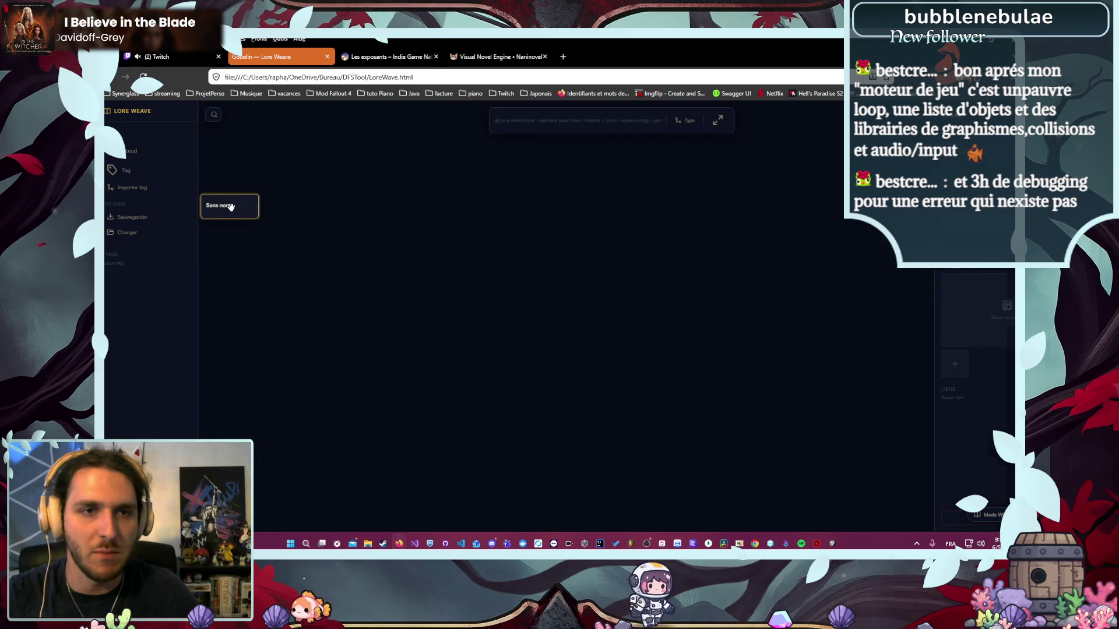
pyautogui.moveTo(231, 213); pyautogui.dragTo(370, 254)
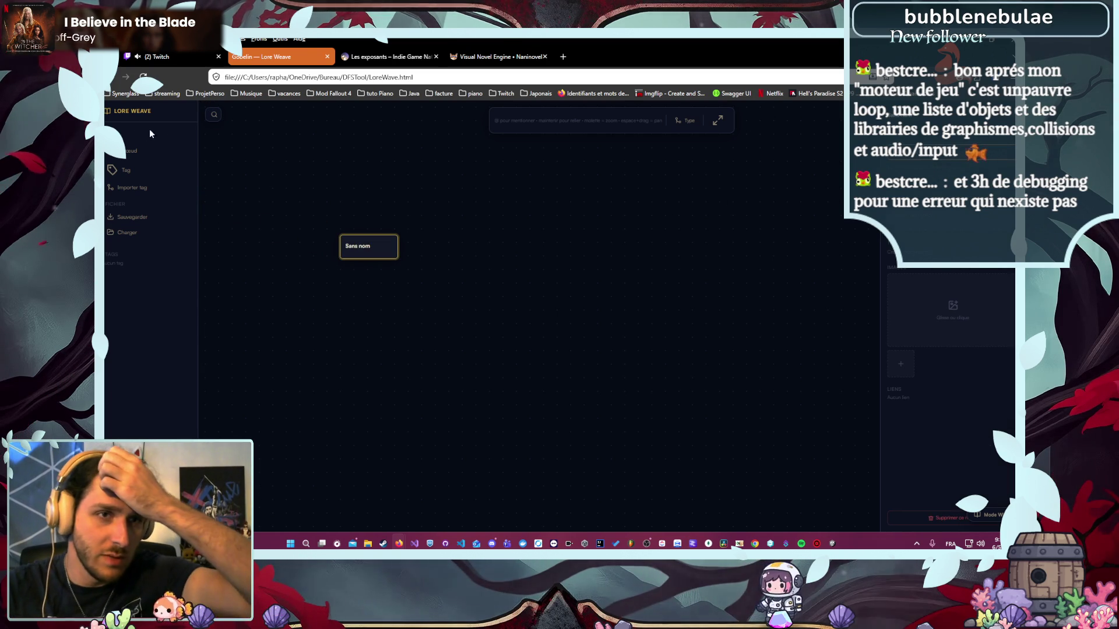
pyautogui.click(131, 116)
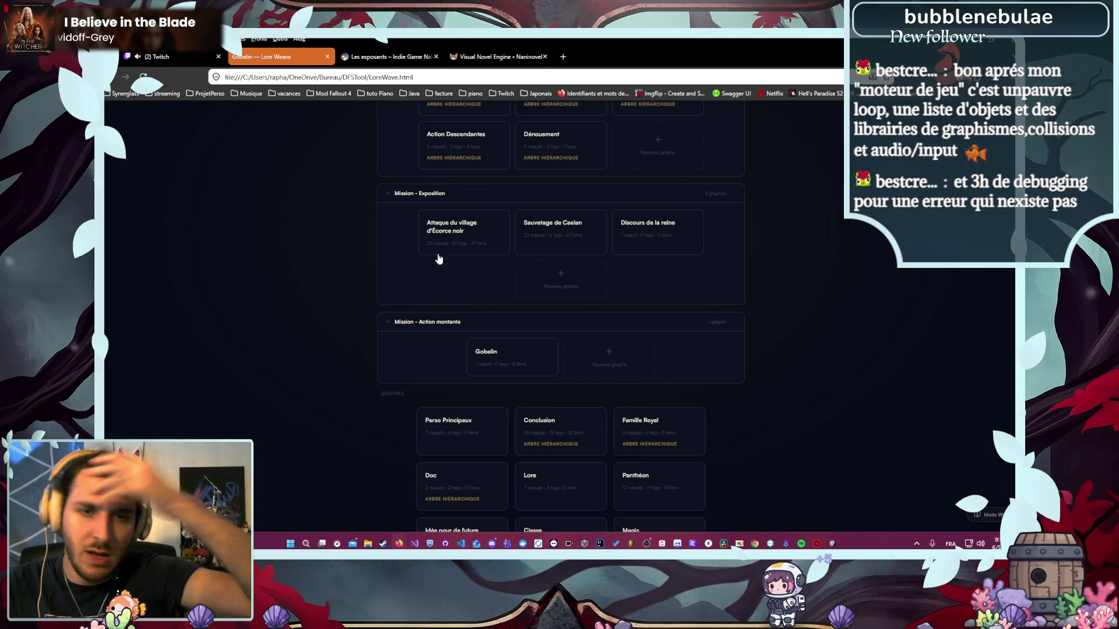
pyautogui.click(519, 351)
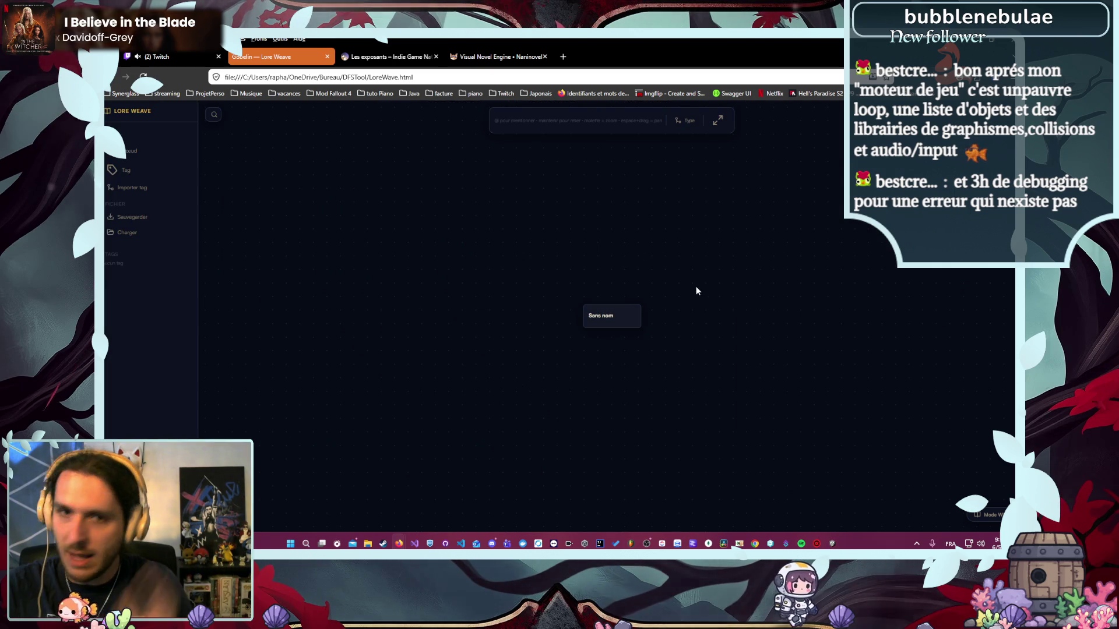
pyautogui.click(624, 315)
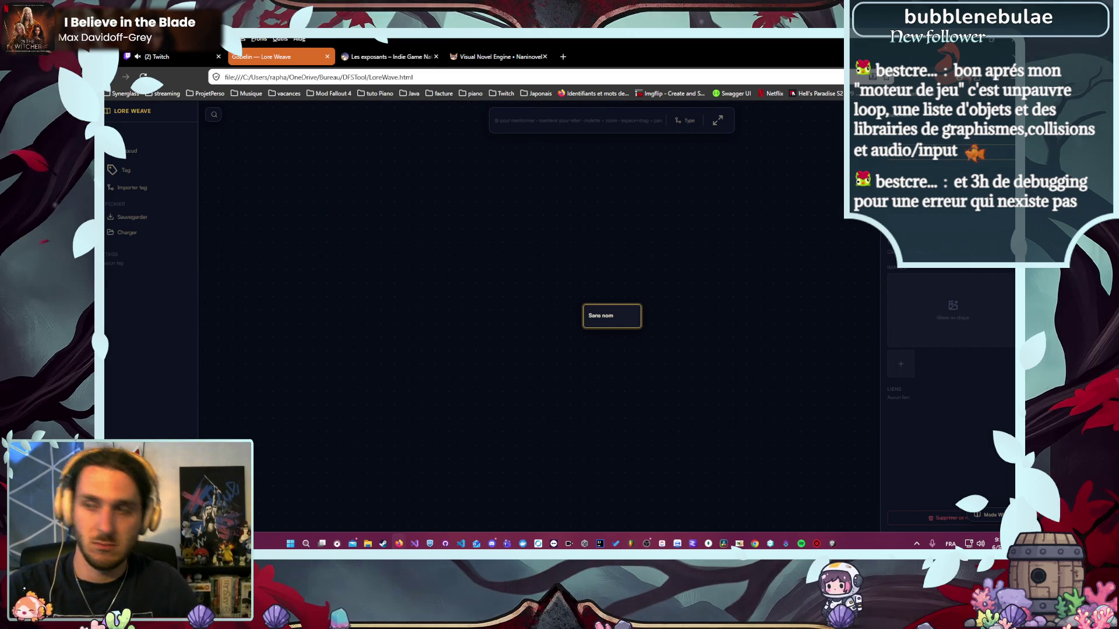
# - Rename the node 'Objectif Action montante gobelin', move it upper left, and start typing its properties
pyautogui.write('Ovjectif')
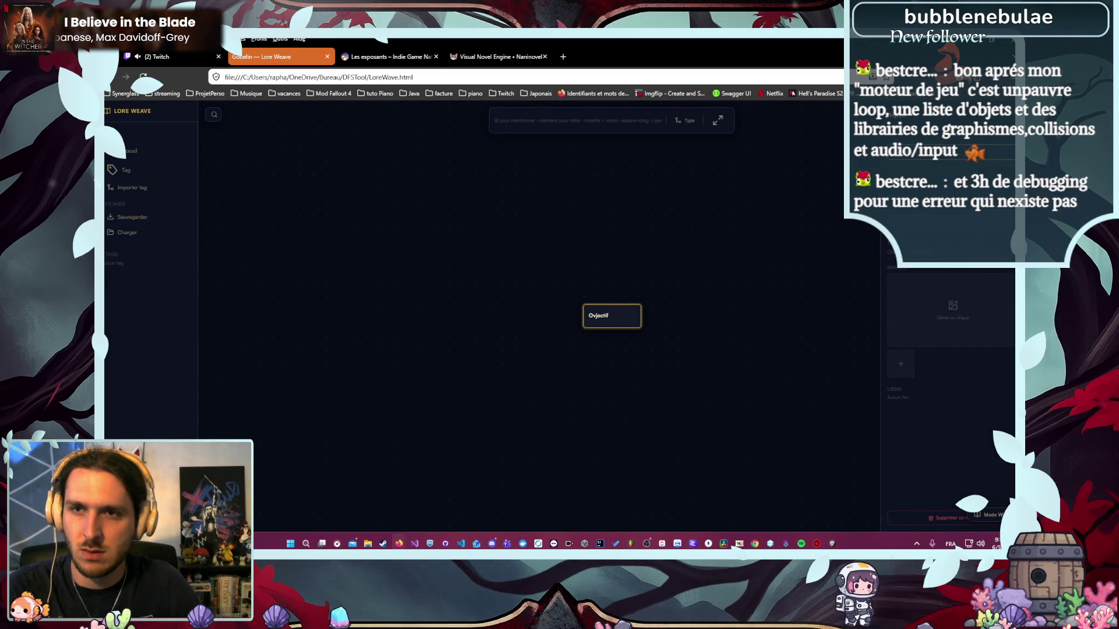
pyautogui.write(' Action montante gobelin')
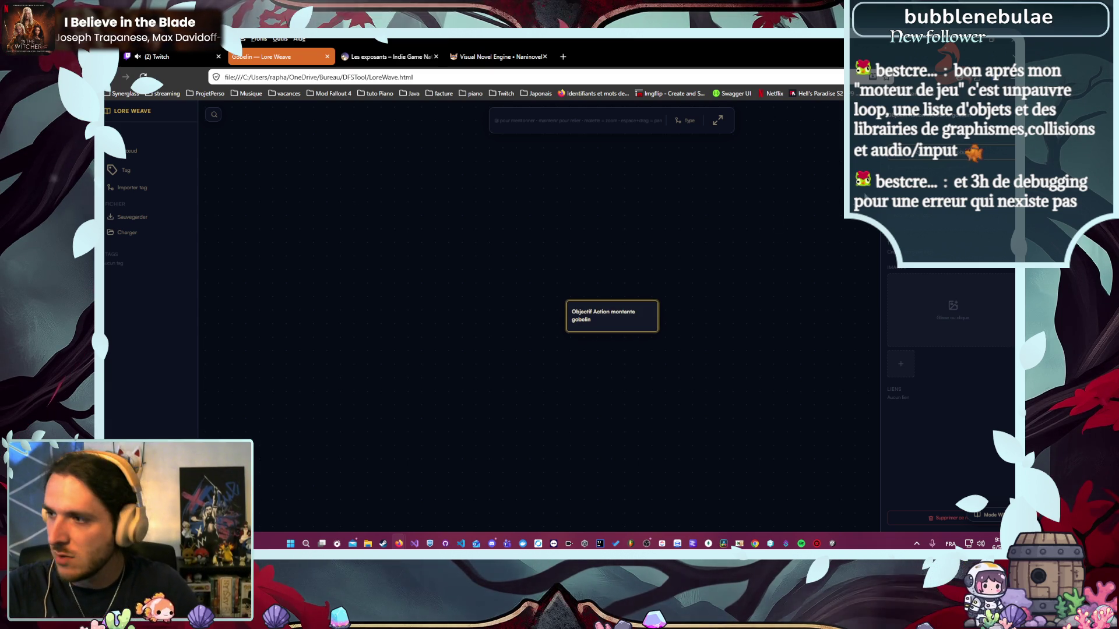
pyautogui.press('Escape')
pyautogui.moveTo(624, 320); pyautogui.dragTo(402, 225)
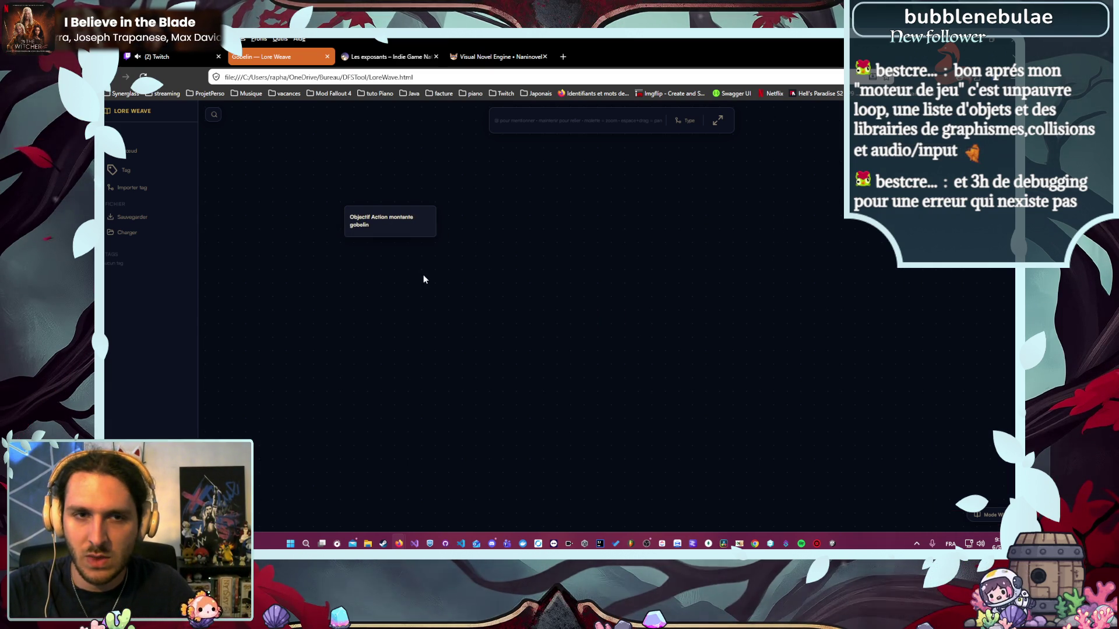
pyautogui.click(396, 226)
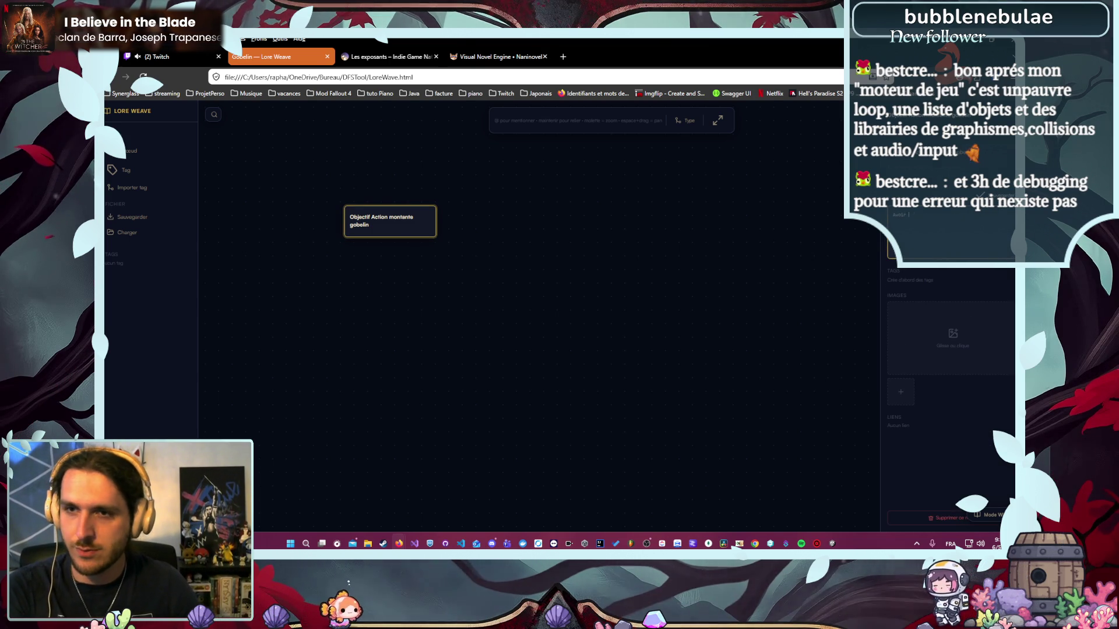
pyautogui.write('at')
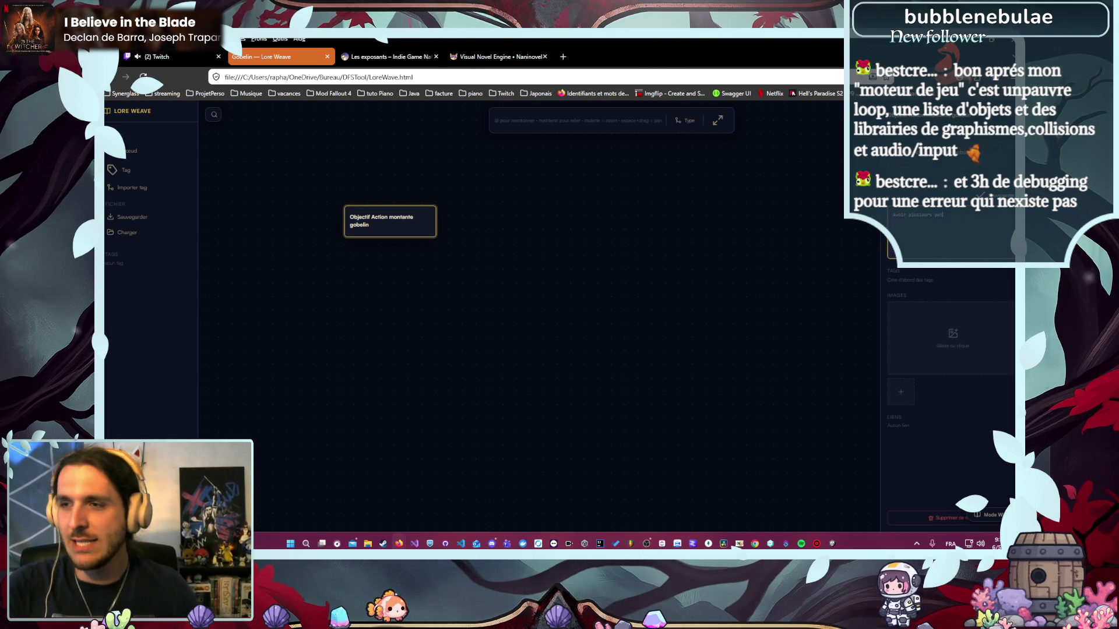